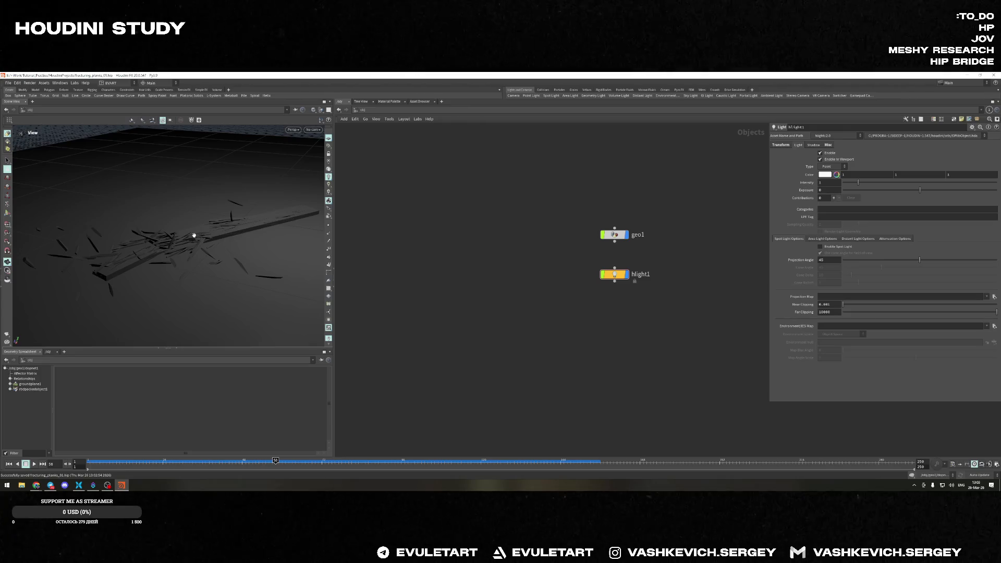
Dive into geo1, drag box1 out of the PLANK_CREATION box, then undo the move
{"action": "double_click", "coordinate": [614, 235]}
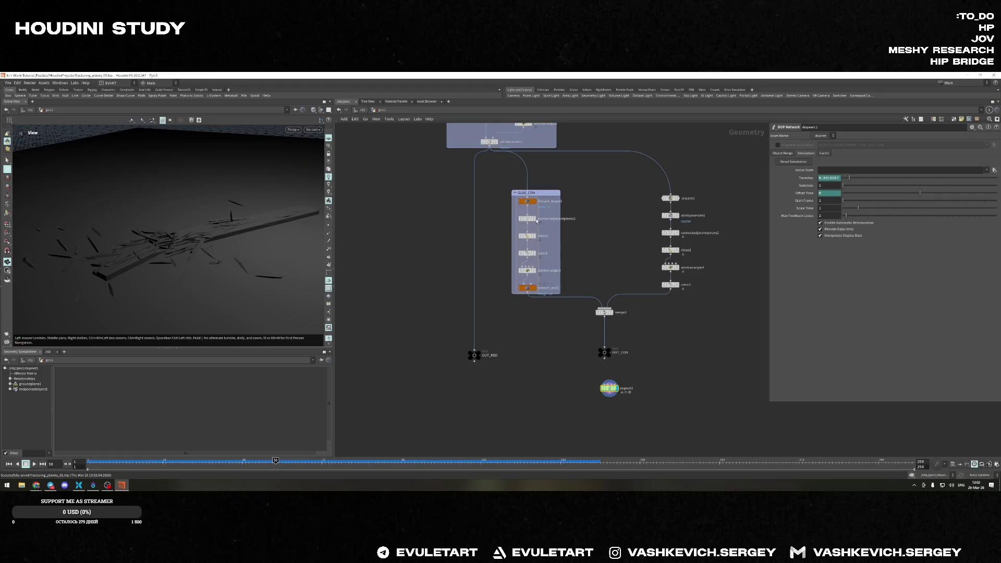
{"action": "left_click_drag", "start_coordinate": [495, 243], "coordinate": [545, 209]}
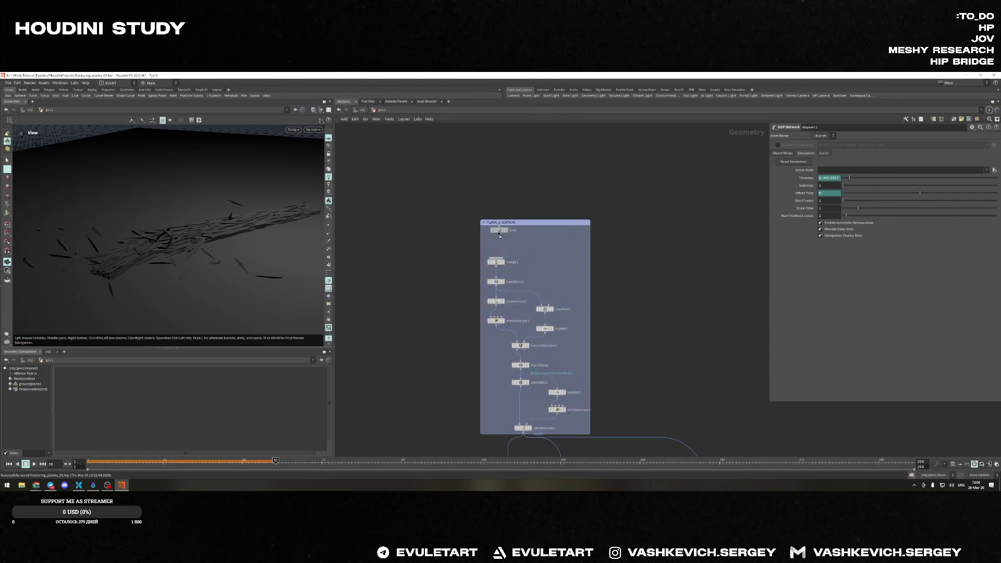
{"action": "mouse_move", "coordinate": [545, 210]}
{"action": "left_mouse_down"}
{"action": "mouse_move", "coordinate": [535, 190]}
{"action": "mouse_move", "coordinate": [496, 248]}
{"action": "left_mouse_up"}
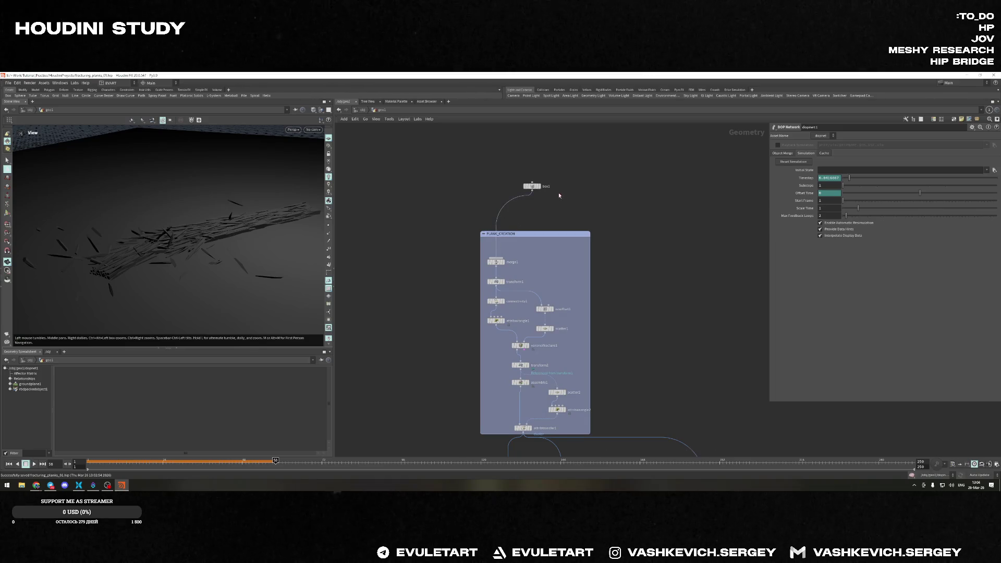
{"action": "key", "text": "ctrl+z"}
{"action": "key", "text": "ctrl+z"}
{"action": "key", "text": "ctrl+z"}
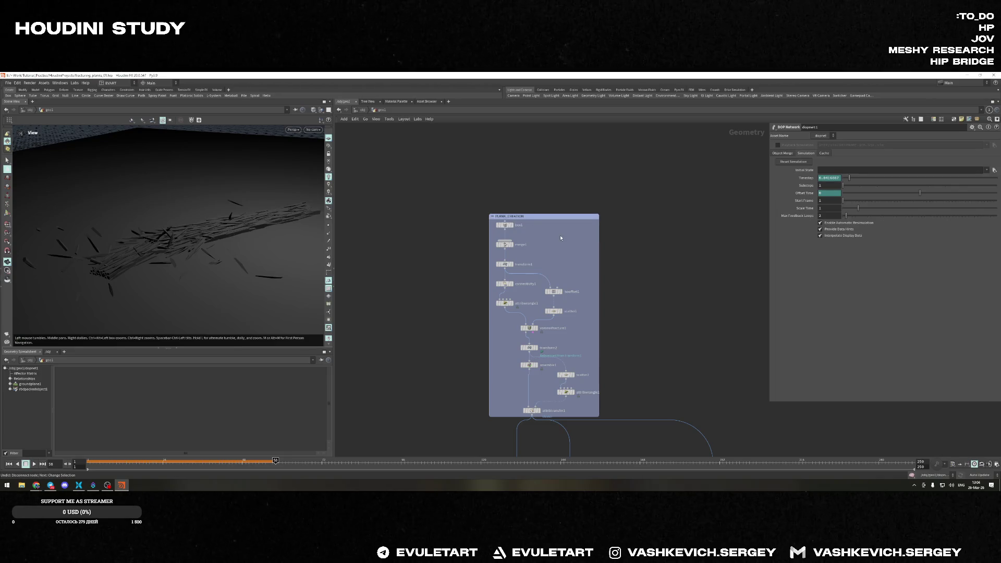
{"action": "scroll", "coordinate": [561, 237], "scroll_direction": "up", "scroll_amount": 2}
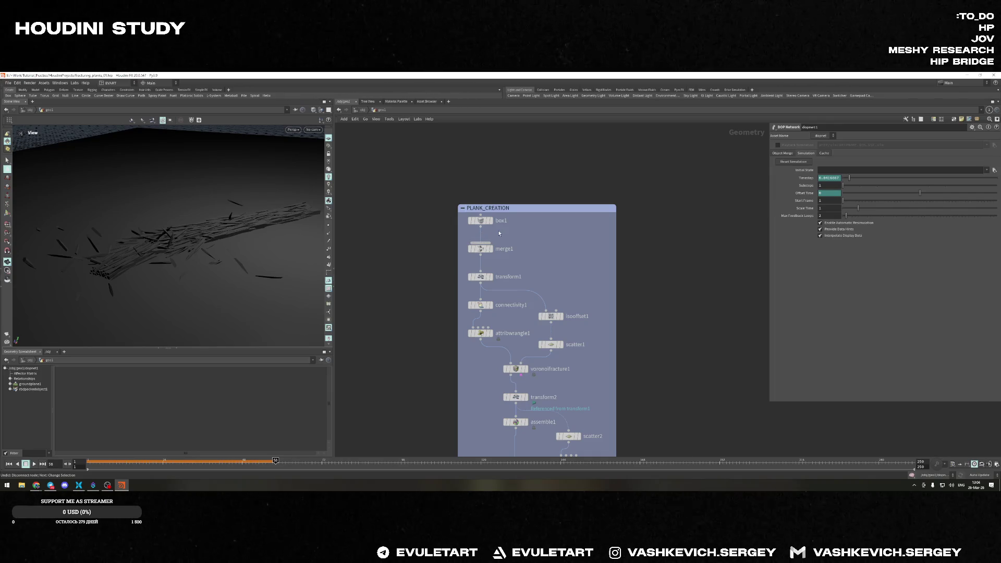
Rewind to frame 1 and play the sim, orbiting to watch the fractured plank scatter
{"action": "left_click_drag", "start_coordinate": [154, 212], "coordinate": [178, 251]}
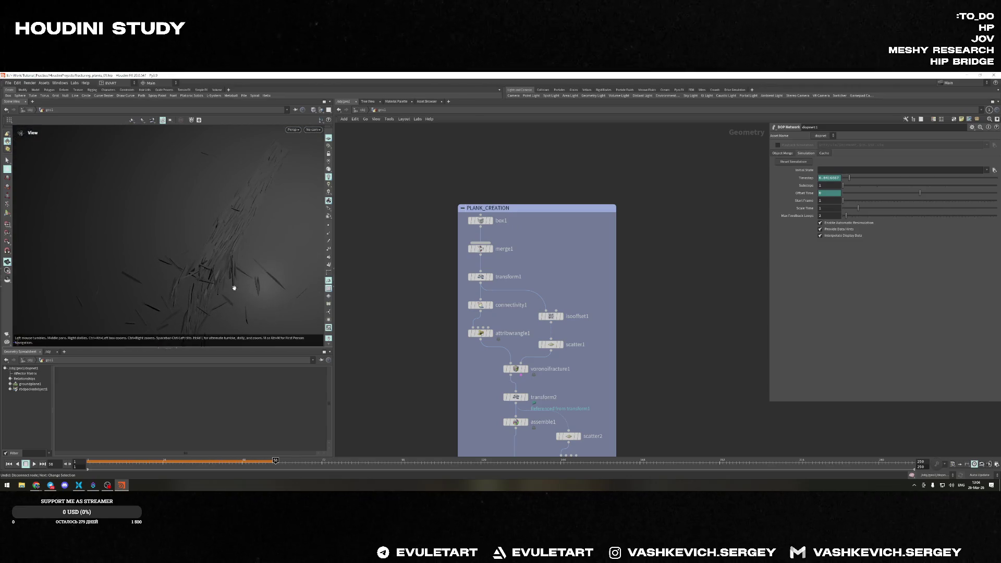
{"action": "left_click", "coordinate": [8, 464]}
{"action": "left_click", "coordinate": [35, 463]}
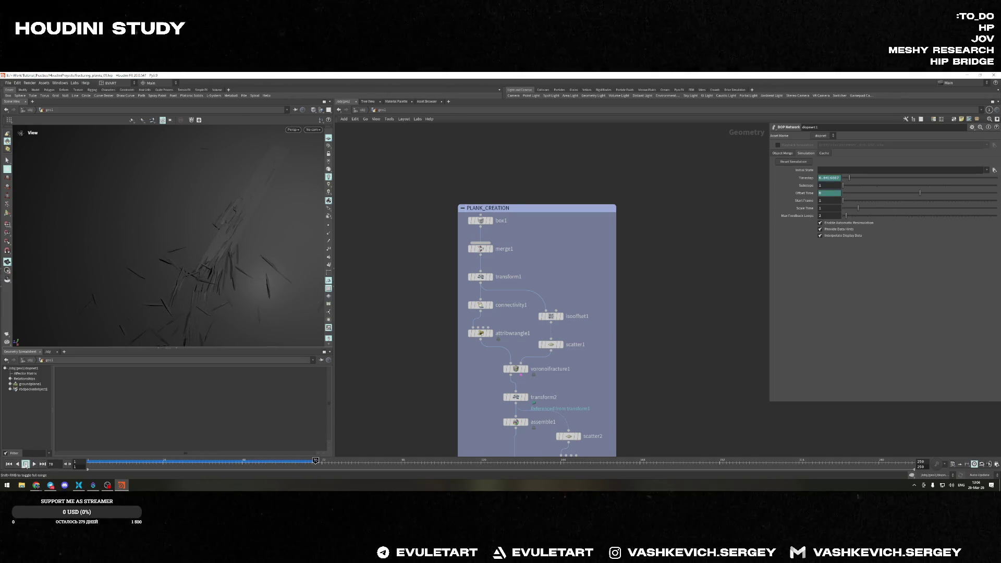
{"action": "mouse_move", "coordinate": [172, 253]}
{"action": "left_mouse_down"}
{"action": "mouse_move", "coordinate": [272, 241]}
{"action": "mouse_move", "coordinate": [216, 249]}
{"action": "mouse_move", "coordinate": [123, 239]}
{"action": "mouse_move", "coordinate": [103, 253]}
{"action": "mouse_move", "coordinate": [141, 232]}
{"action": "mouse_move", "coordinate": [231, 275]}
{"action": "mouse_move", "coordinate": [201, 224]}
{"action": "mouse_move", "coordinate": [235, 180]}
{"action": "mouse_move", "coordinate": [257, 206]}
{"action": "mouse_move", "coordinate": [270, 199]}
{"action": "mouse_move", "coordinate": [146, 212]}
{"action": "mouse_move", "coordinate": [185, 231]}
{"action": "mouse_move", "coordinate": [139, 233]}
{"action": "mouse_move", "coordinate": [140, 222]}
{"action": "mouse_move", "coordinate": [213, 238]}
{"action": "left_mouse_up"}
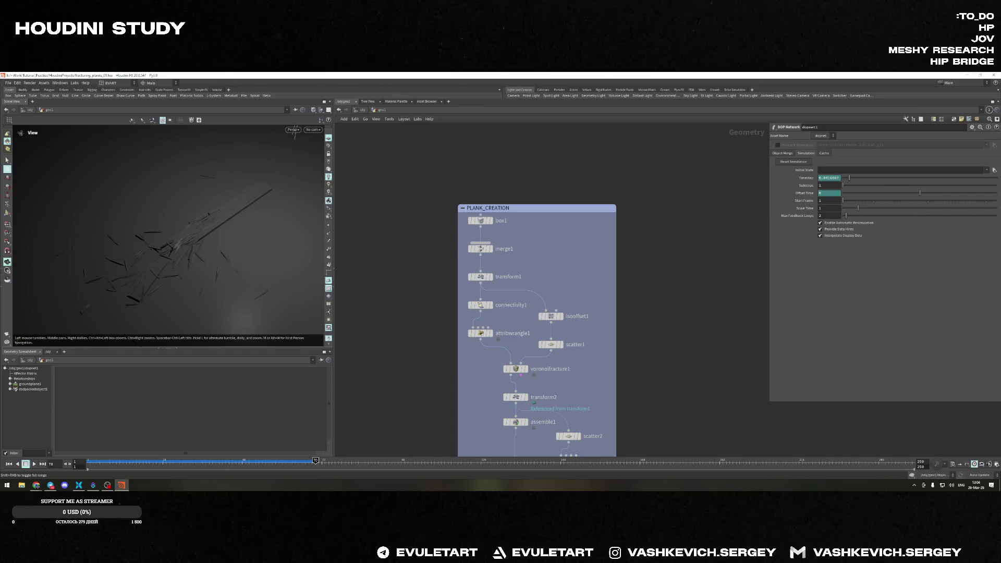
{"action": "scroll", "coordinate": [636, 406], "scroll_direction": "down", "scroll_amount": 4}
{"action": "middle_click_drag", "start_coordinate": [636, 407], "coordinate": [543, 258]}
{"action": "scroll", "coordinate": [569, 354], "scroll_direction": "up", "scroll_amount": 5}
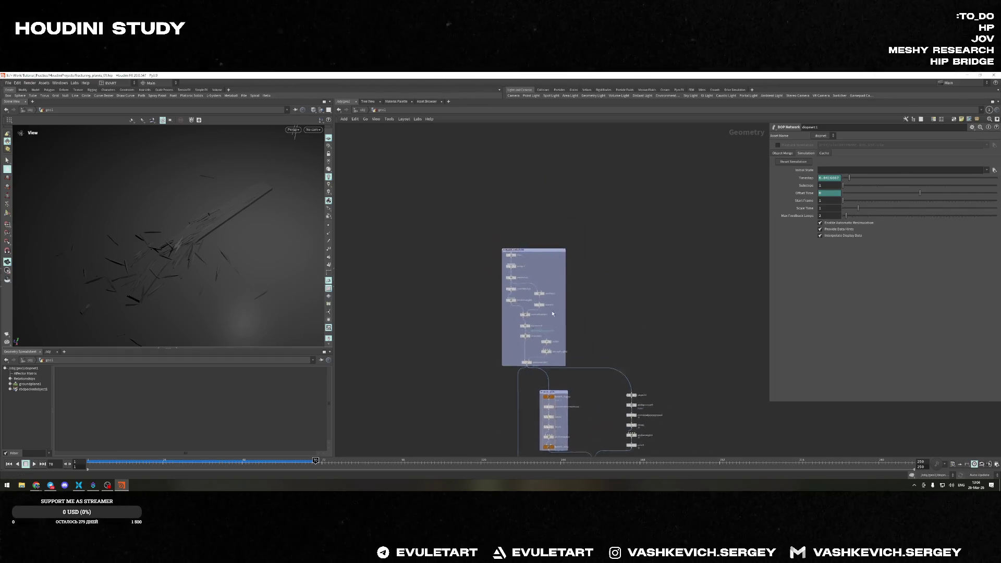
{"action": "left_click_drag", "start_coordinate": [478, 219], "coordinate": [555, 220], "text": "alt"}
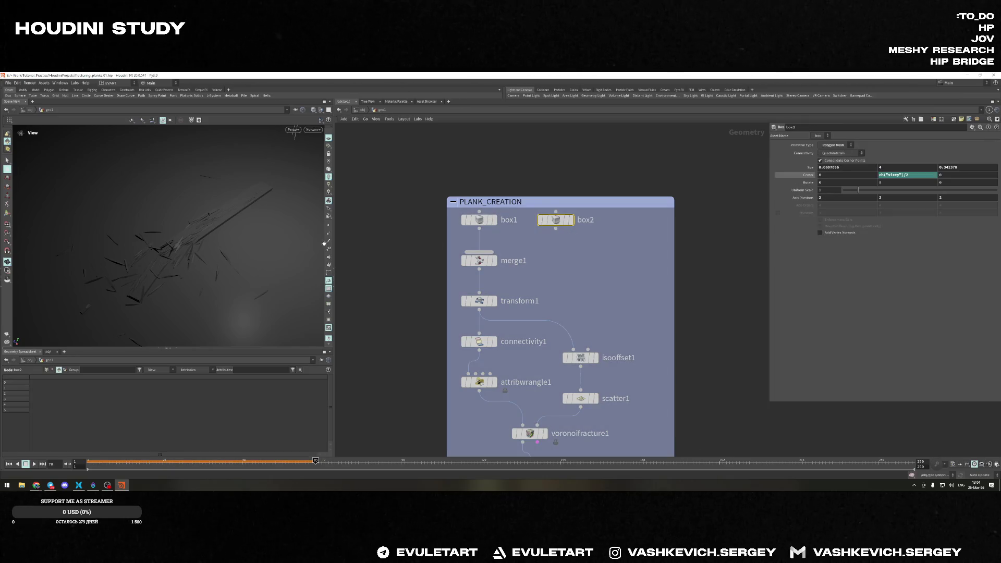
{"action": "key", "text": "ctrl+Up"}
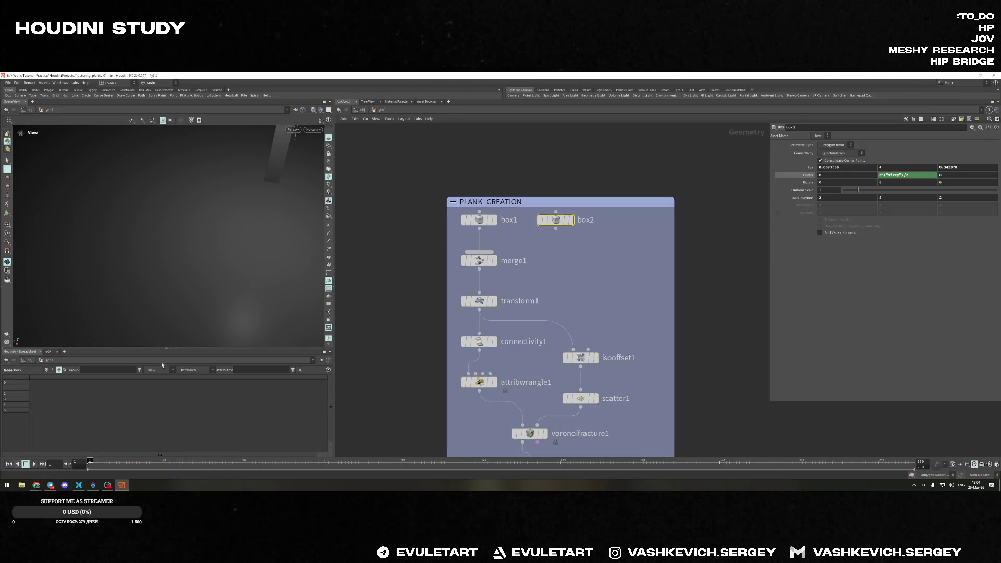
{"action": "key", "text": "h"}
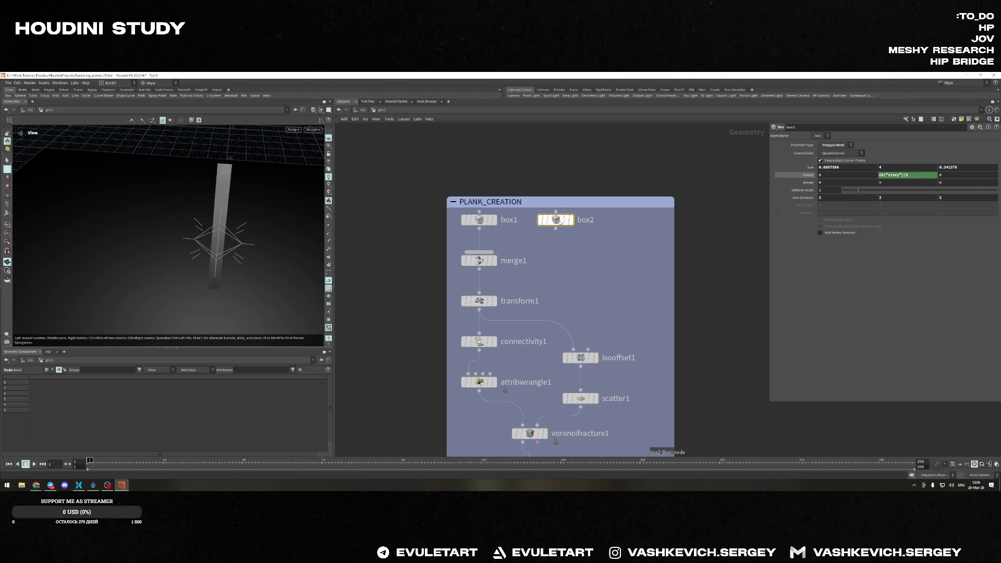
{"action": "key", "text": "Return"}
{"action": "left_click_drag", "start_coordinate": [195, 232], "coordinate": [180, 231]}
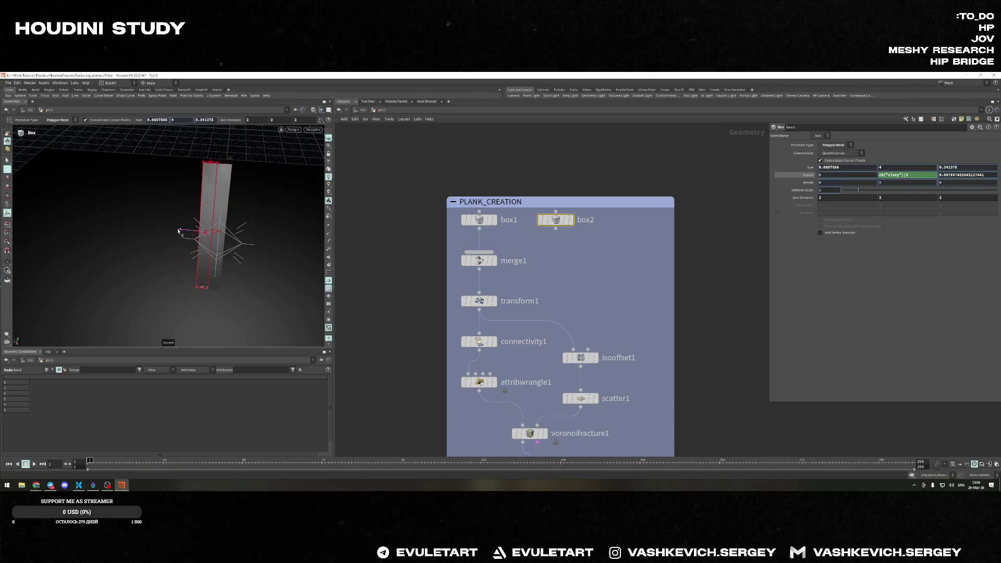
{"action": "key", "text": "ctrl+c"}
{"action": "key", "text": "ctrl+v"}
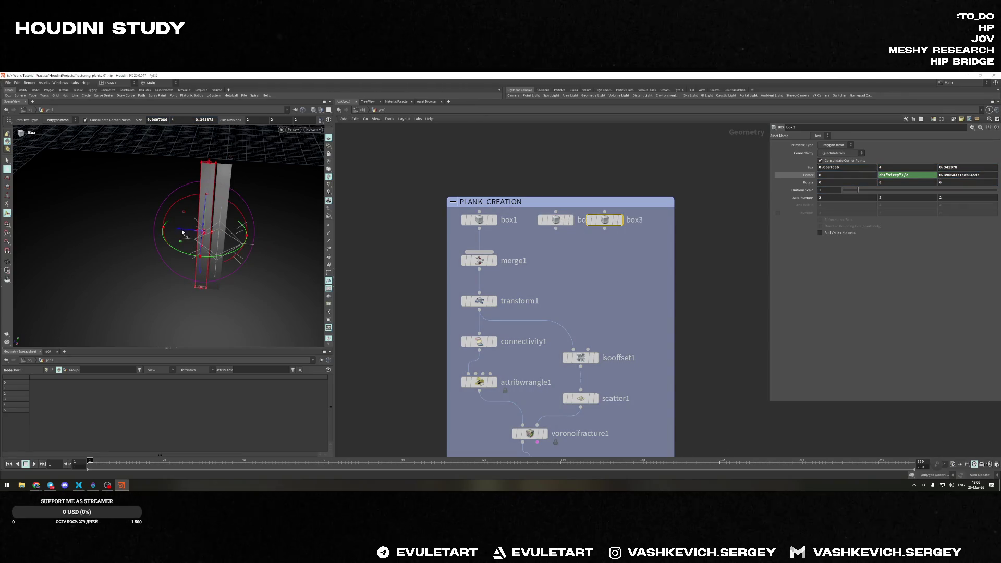
{"action": "left_click_drag", "start_coordinate": [181, 231], "coordinate": [174, 230]}
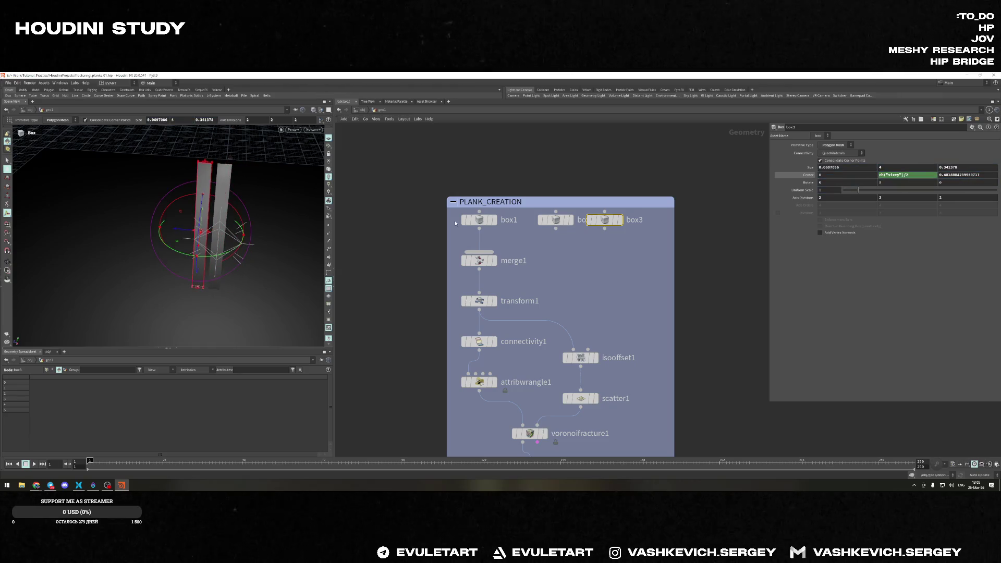
{"action": "left_click", "coordinate": [604, 227]}
{"action": "left_click_drag", "start_coordinate": [180, 232], "coordinate": [244, 234]}
{"action": "left_click", "coordinate": [555, 220], "text": "shift"}
{"action": "left_click_drag", "start_coordinate": [603, 227], "coordinate": [479, 252]}
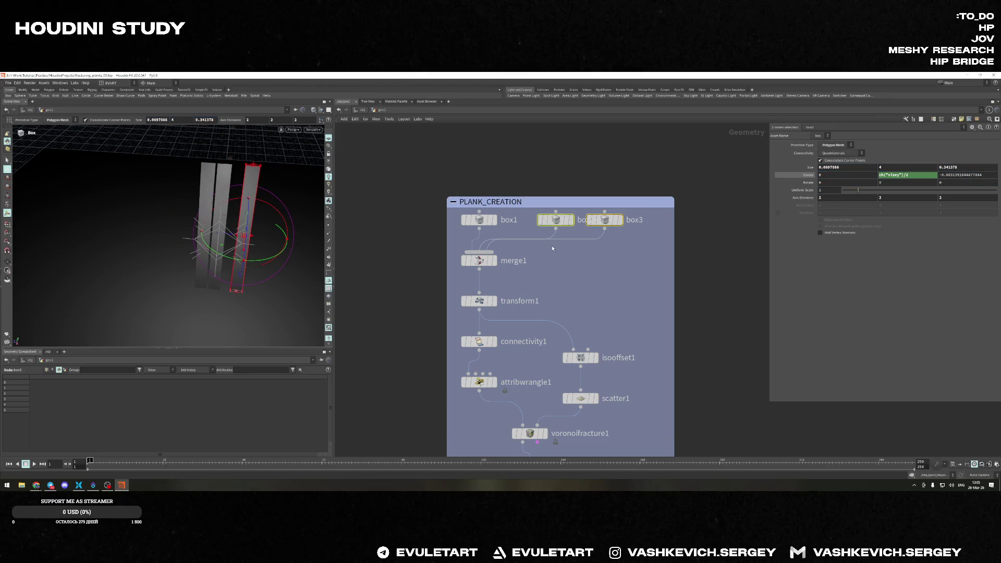
{"action": "left_click", "coordinate": [34, 463]}
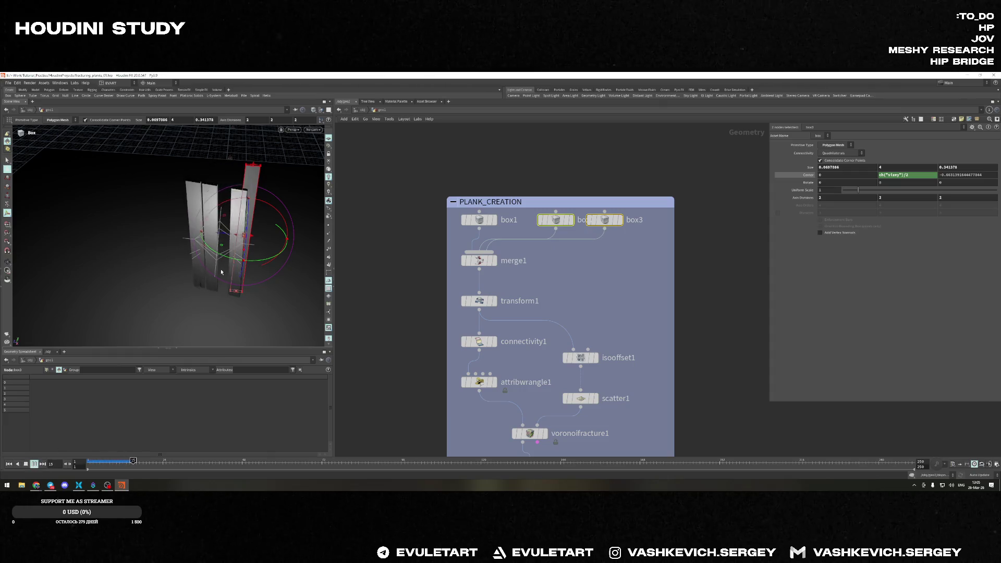
{"action": "key", "text": "Escape"}
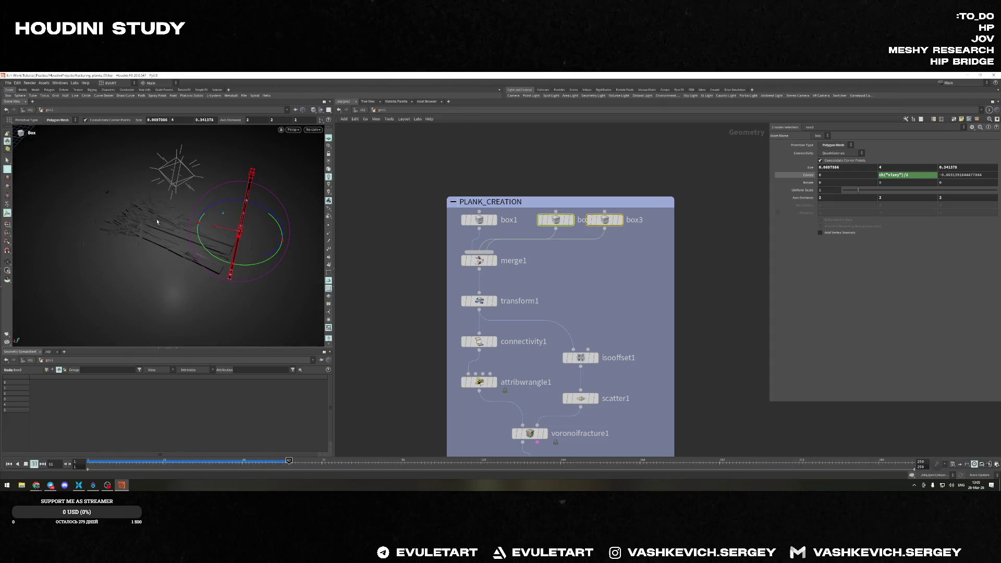
{"action": "mouse_move", "coordinate": [156, 214]}
{"action": "left_mouse_down"}
{"action": "mouse_move", "coordinate": [115, 240]}
{"action": "mouse_move", "coordinate": [219, 246]}
{"action": "left_mouse_up"}
{"action": "key", "text": "Return"}
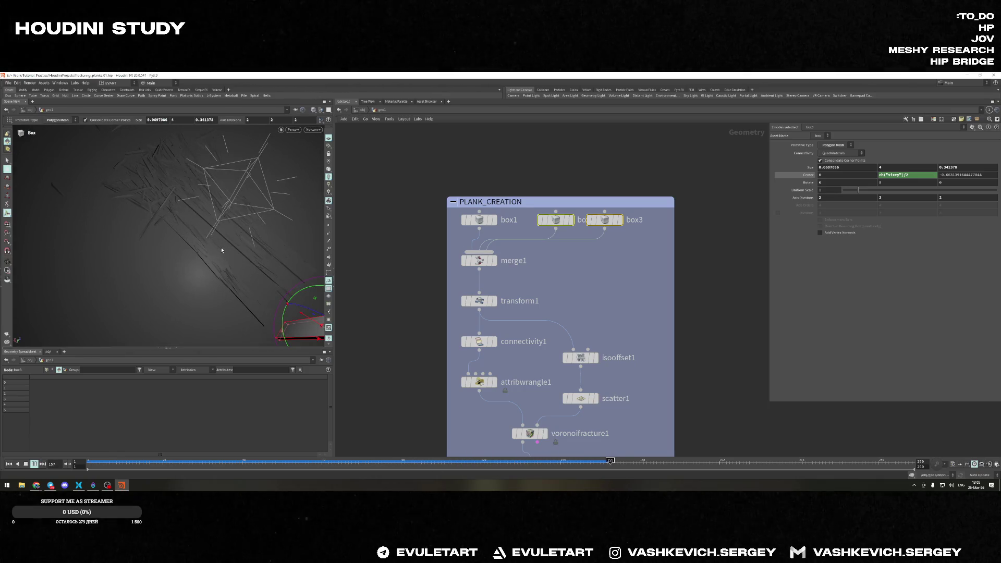
{"action": "key", "text": "Escape"}
{"action": "left_click_drag", "start_coordinate": [182, 247], "coordinate": [197, 248]}
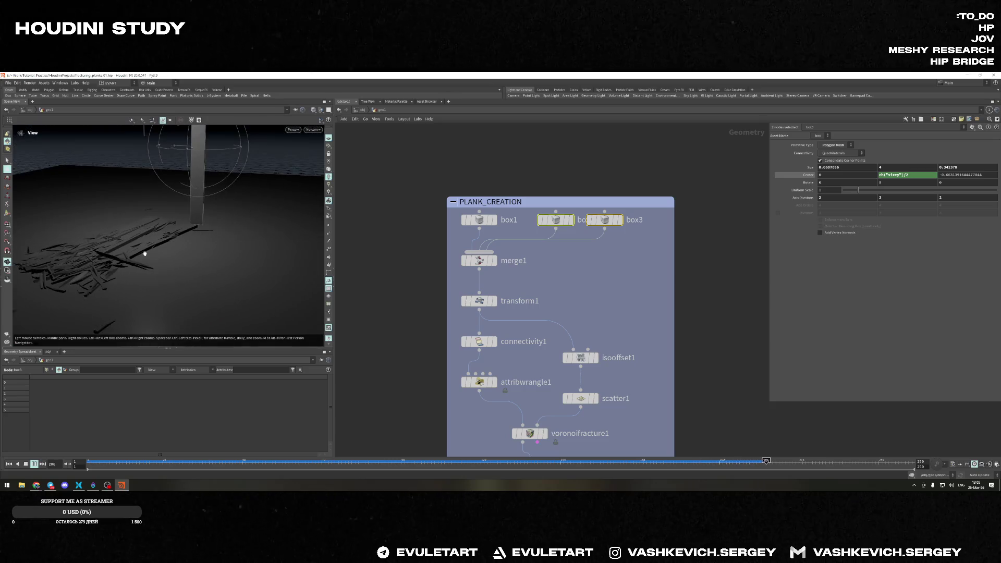
{"action": "key", "text": "Return"}
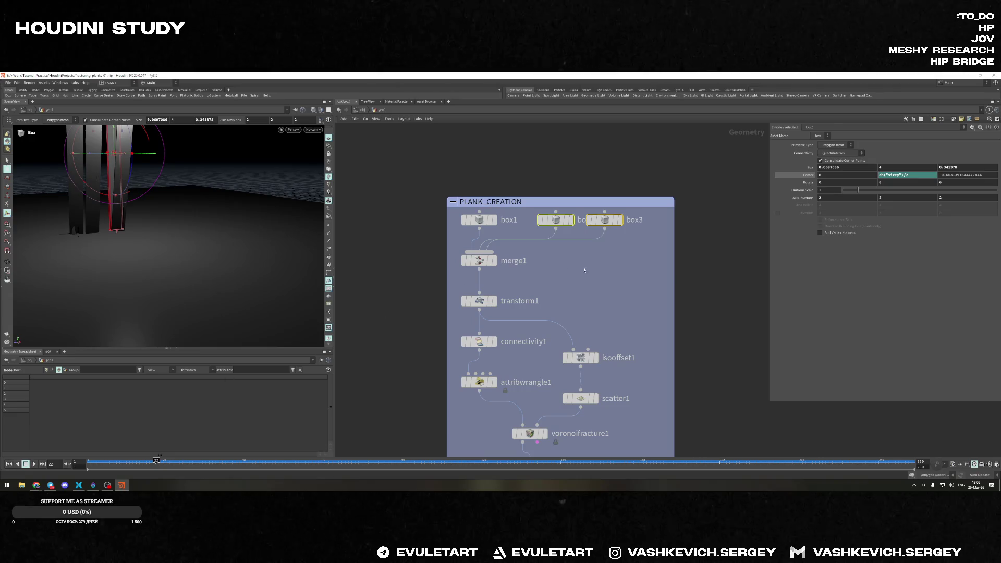
{"action": "key", "text": "Delete"}
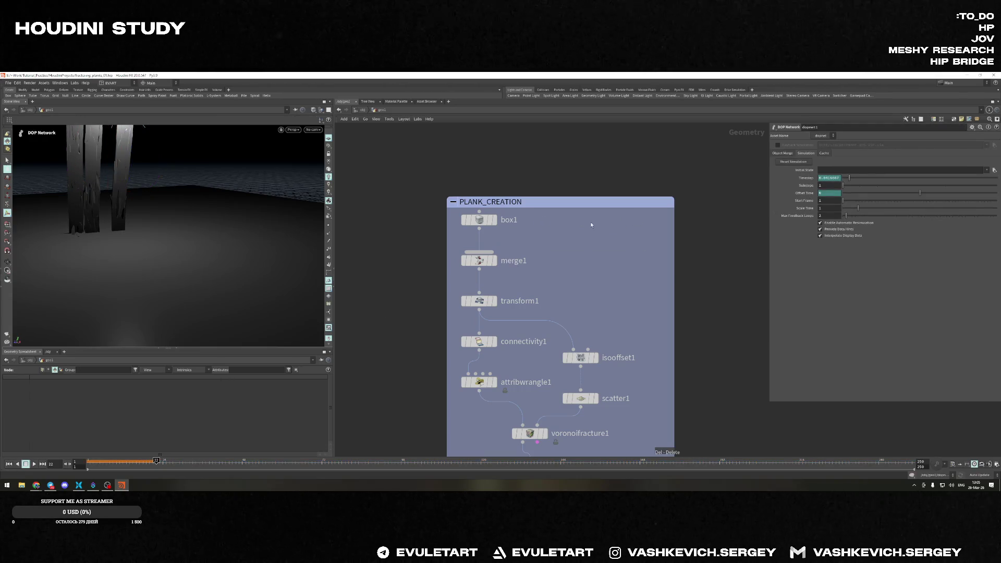
Go up to /obj, delete the hlight1 light and select geo1
{"action": "mouse_move", "coordinate": [172, 235]}
{"action": "left_mouse_down"}
{"action": "mouse_move", "coordinate": [92, 224]}
{"action": "mouse_move", "coordinate": [148, 195]}
{"action": "left_mouse_up"}
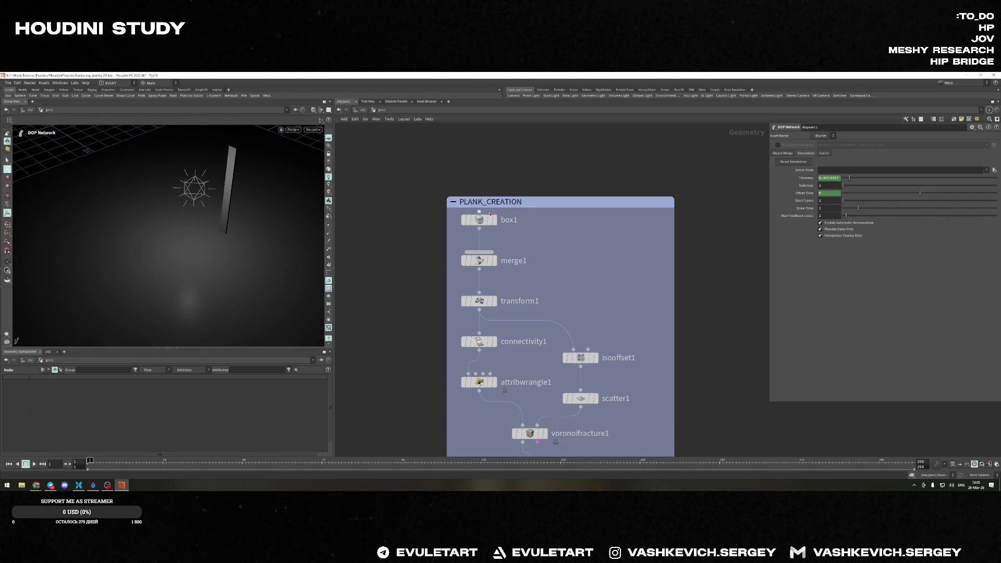
{"action": "key", "text": "u"}
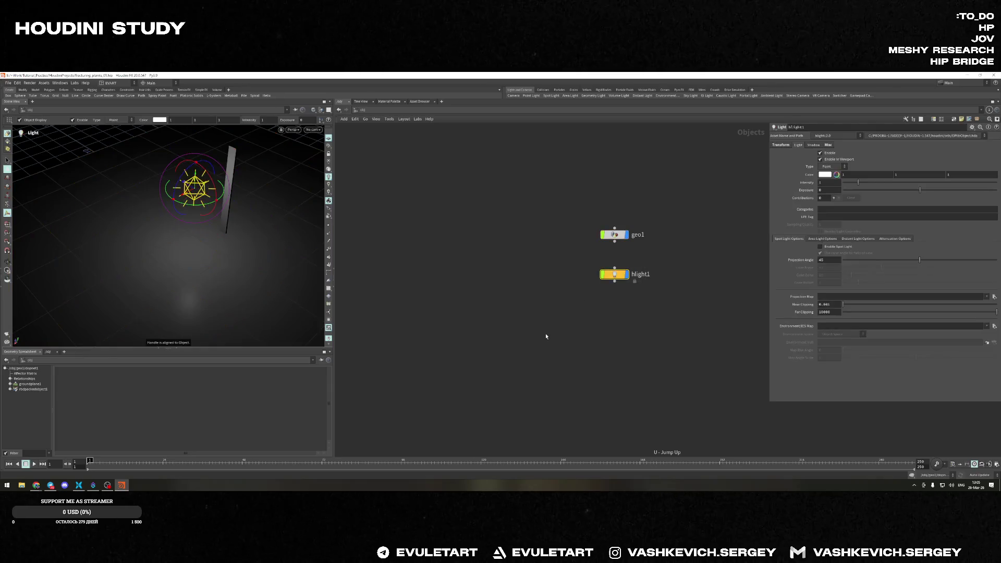
{"action": "key", "text": "Delete"}
{"action": "left_click", "coordinate": [613, 234]}
Dive through geo1 into dopnet1's dynamics network and save the scene
{"action": "key", "text": "i"}
{"action": "scroll", "coordinate": [693, 340], "scroll_direction": "down", "scroll_amount": 3}
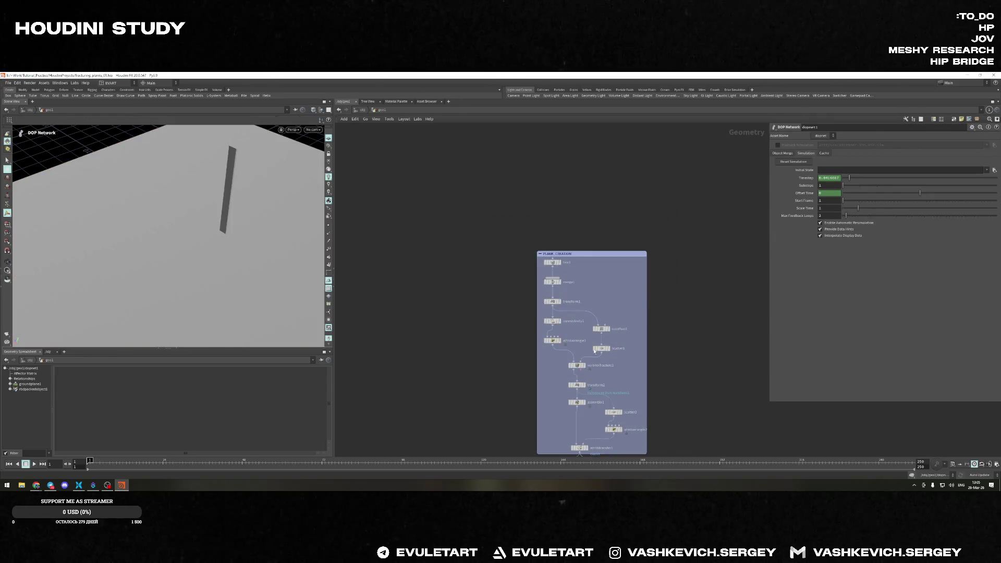
{"action": "scroll", "coordinate": [693, 340], "scroll_direction": "down", "scroll_amount": 2}
{"action": "key", "text": "h"}
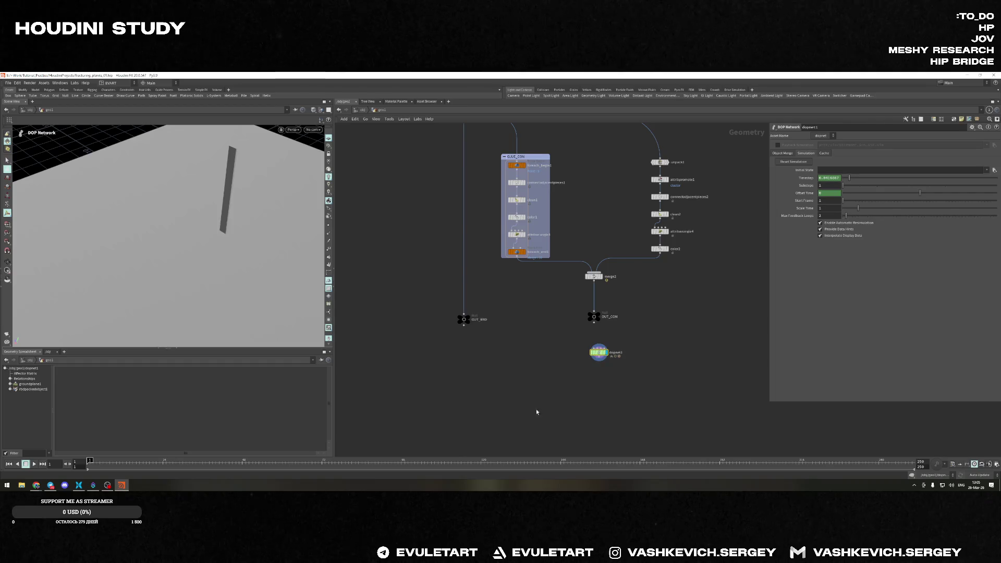
{"action": "scroll", "coordinate": [524, 416], "scroll_direction": "up", "scroll_amount": 2}
{"action": "key", "text": "i"}
{"action": "key", "text": "ctrl+s"}
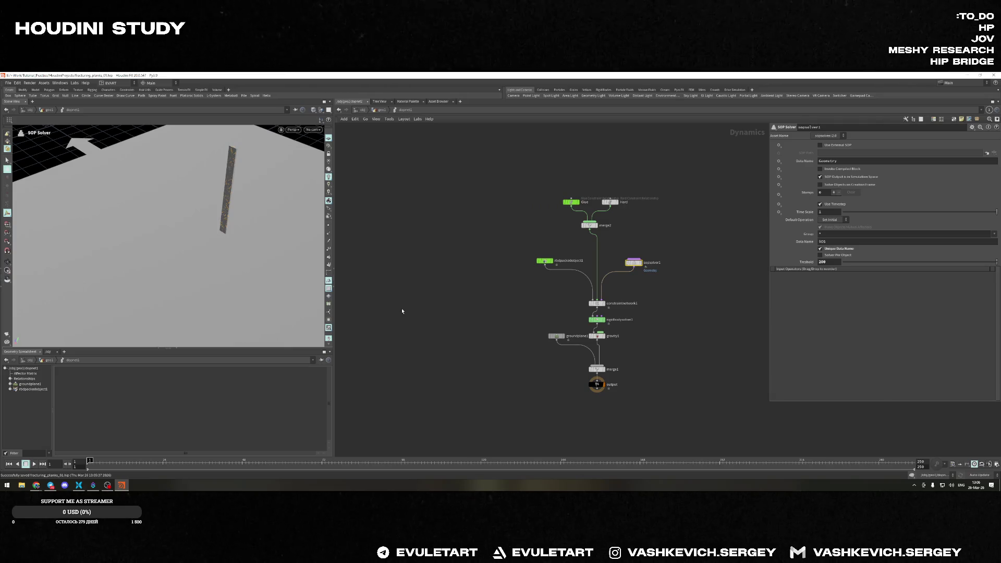
Peek inside sopsolver1, return to the dynamics network and inspect rbdpackedobject1
{"action": "left_click_drag", "start_coordinate": [245, 208], "coordinate": [192, 212], "text": "alt"}
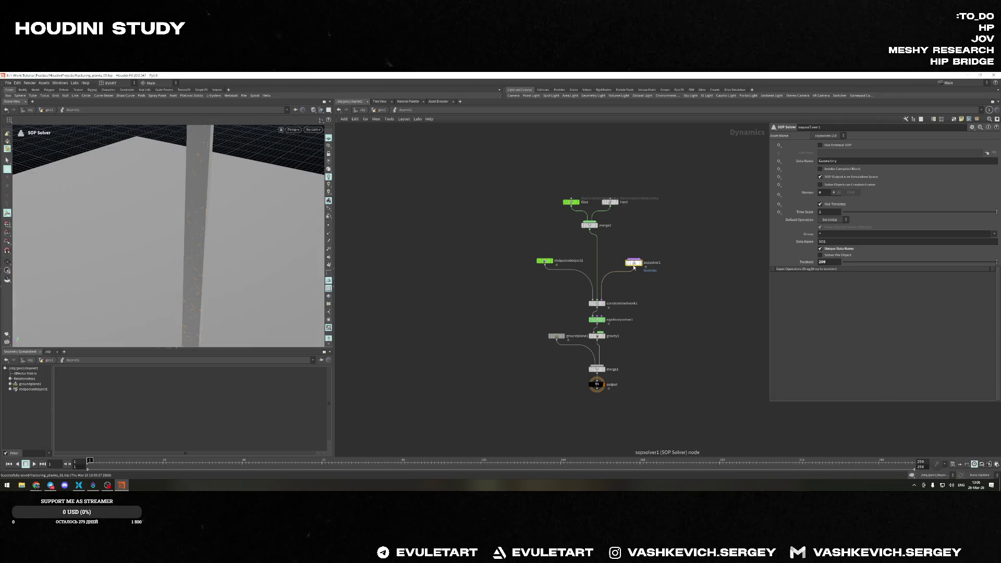
{"action": "double_click", "coordinate": [633, 265]}
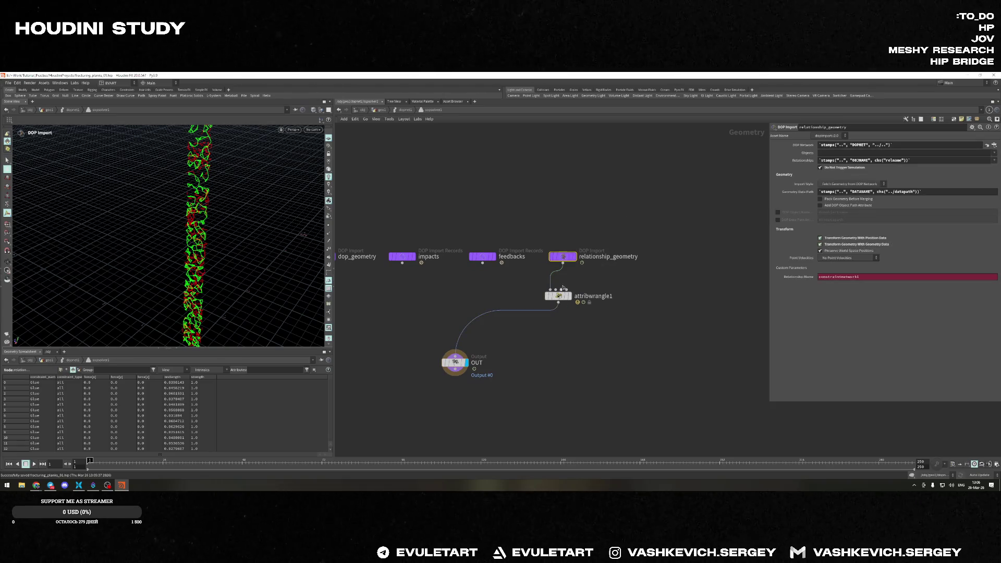
{"action": "scroll", "coordinate": [605, 244], "scroll_direction": "down", "scroll_amount": 3}
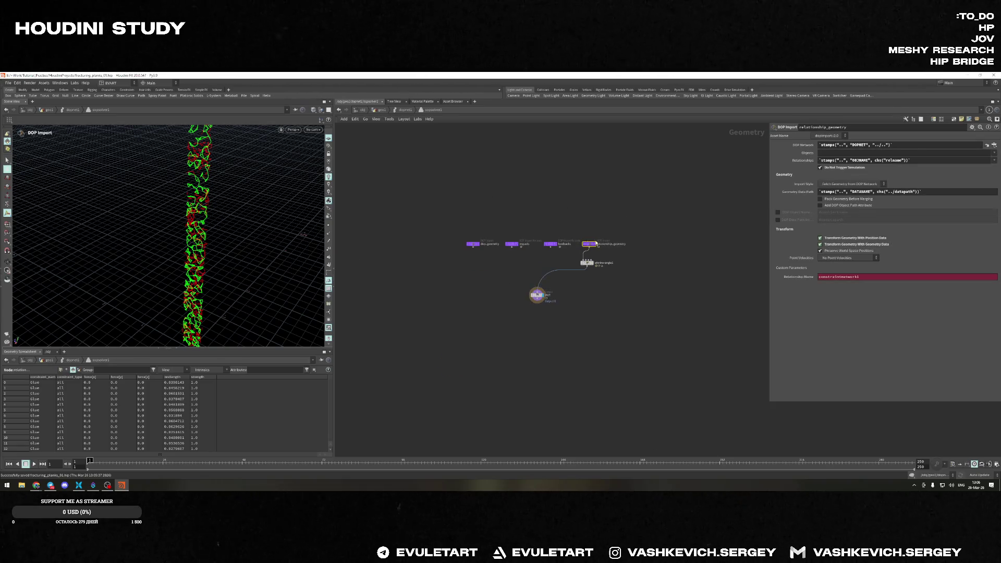
{"action": "scroll", "coordinate": [627, 192], "scroll_direction": "up", "scroll_amount": 3}
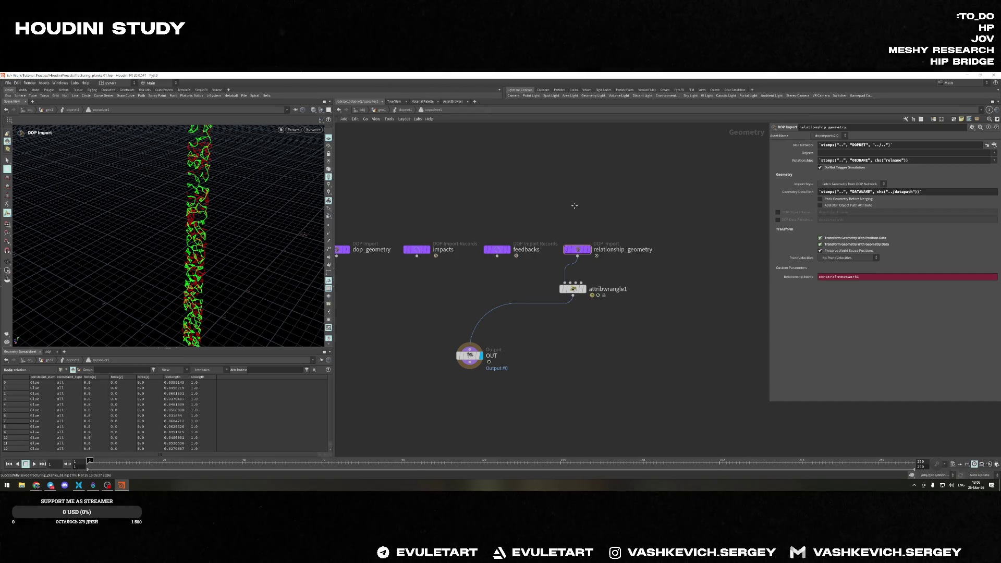
{"action": "key", "text": "u"}
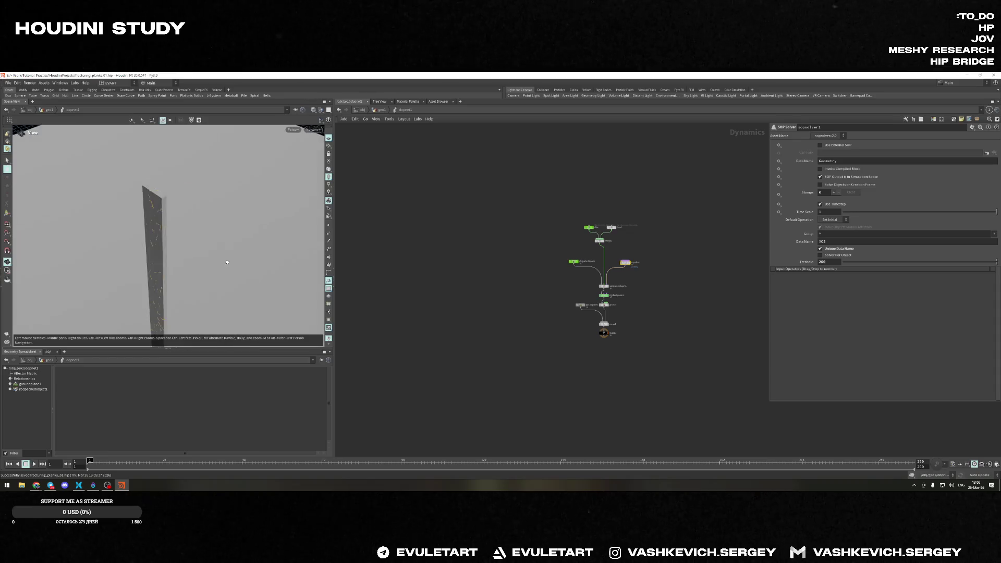
{"action": "scroll", "coordinate": [559, 257], "scroll_direction": "up", "scroll_amount": 3}
{"action": "left_click", "coordinate": [591, 262]}
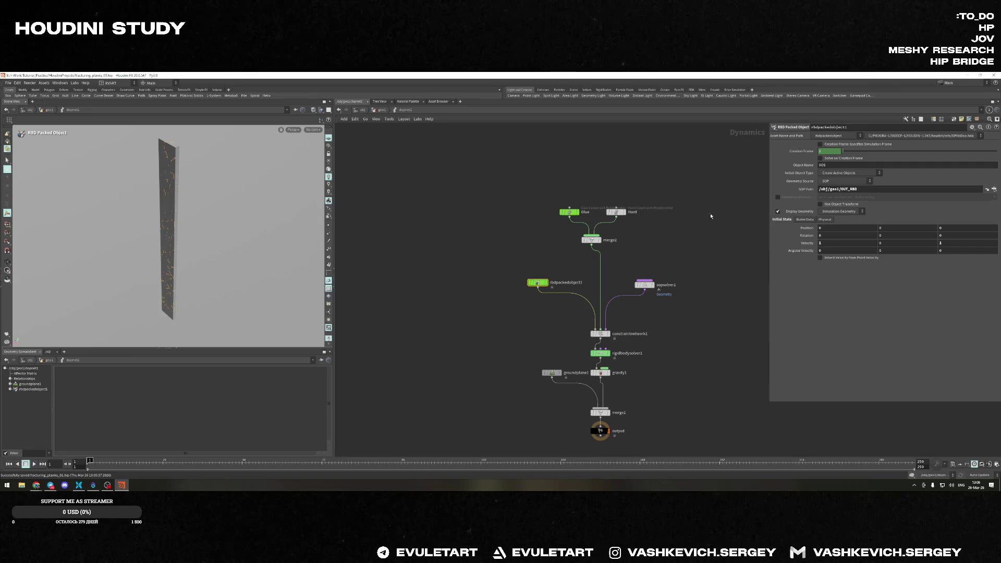
Enable Show Object Link in the Hard constraint's Guide Options, then reselect rbdpackedobject1
{"action": "left_click", "coordinate": [569, 212]}
{"action": "left_click", "coordinate": [811, 144]}
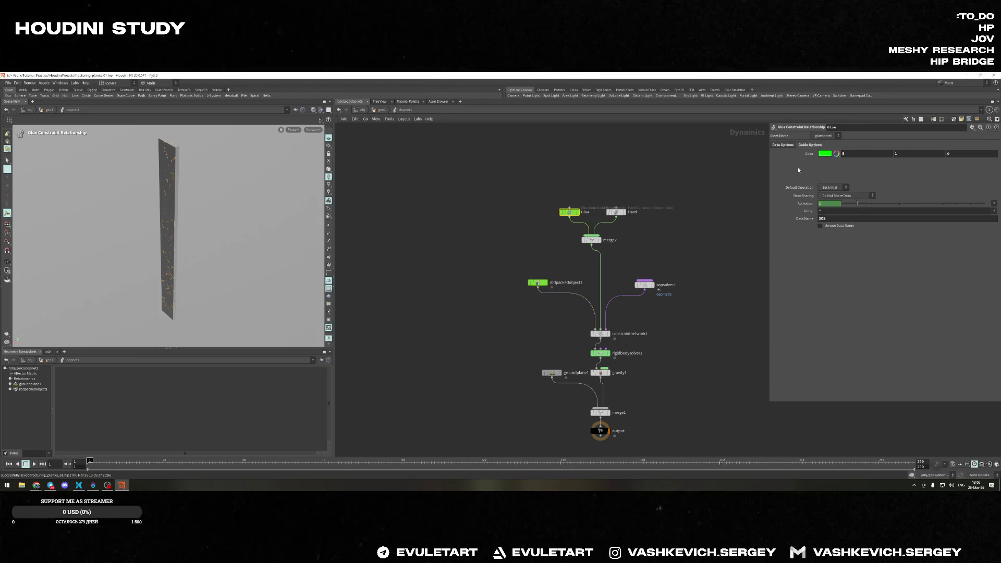
{"action": "left_click", "coordinate": [616, 211]}
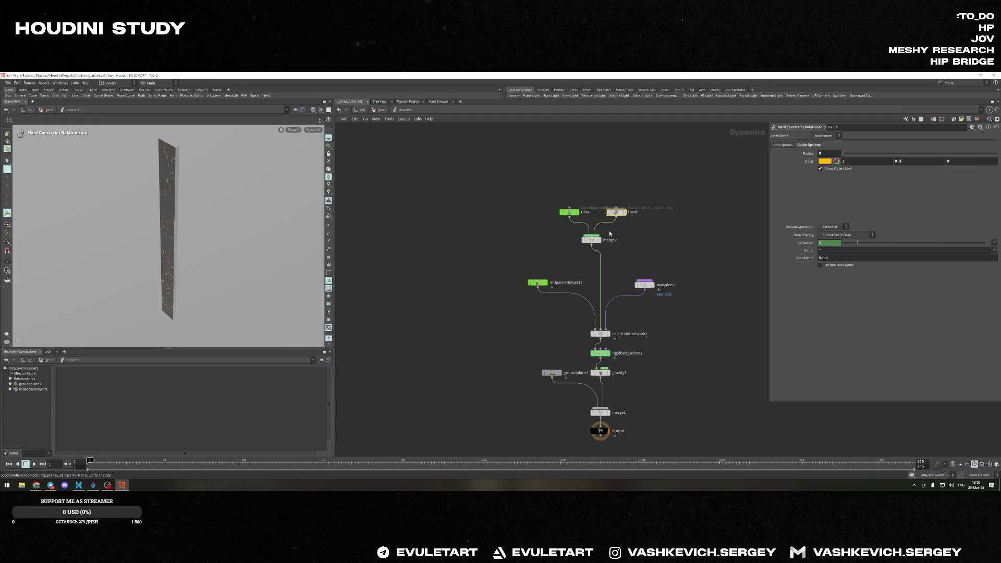
{"action": "left_click", "coordinate": [819, 167]}
{"action": "left_click", "coordinate": [782, 145]}
{"action": "left_click", "coordinate": [590, 240]}
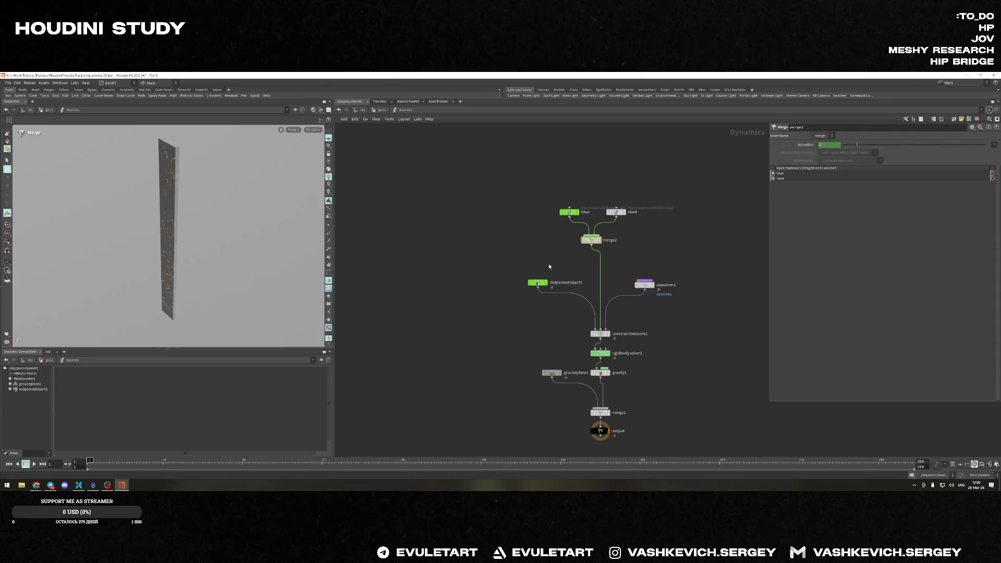
{"action": "left_click", "coordinate": [537, 282]}
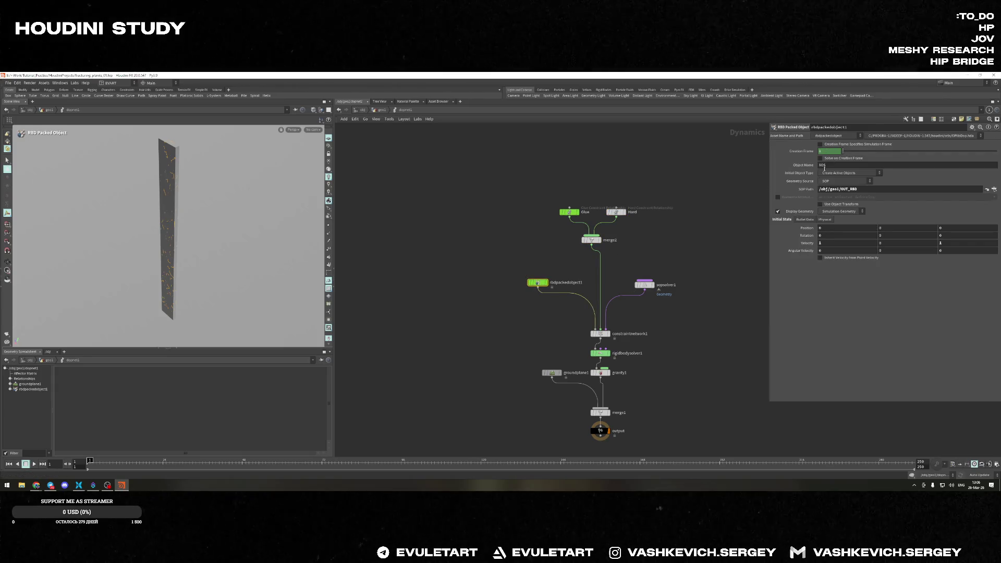
{"action": "left_click", "coordinate": [778, 211]}
Give rbdpackedobject1 an angular velocity of 100, 200, 2000 and play to watch the plank spin apart
{"action": "left_click", "coordinate": [850, 252]}
{"action": "type", "text": "100"}
{"action": "key", "text": "Tab"}
{"action": "key", "text": "Tab"}
{"action": "type", "text": "20"}
{"action": "key", "text": "Return"}
{"action": "key", "text": "Up"}
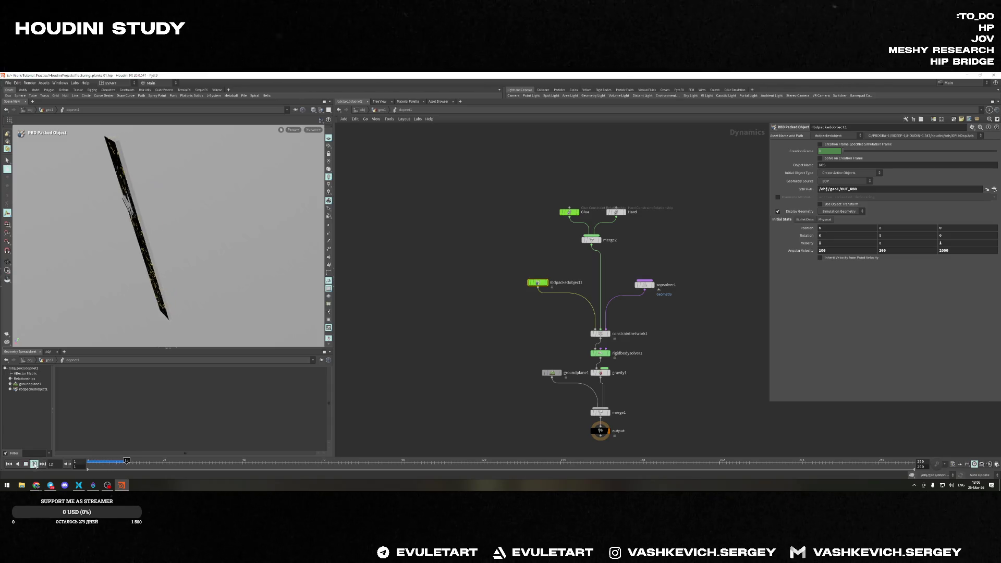
{"action": "key", "text": "Escape"}
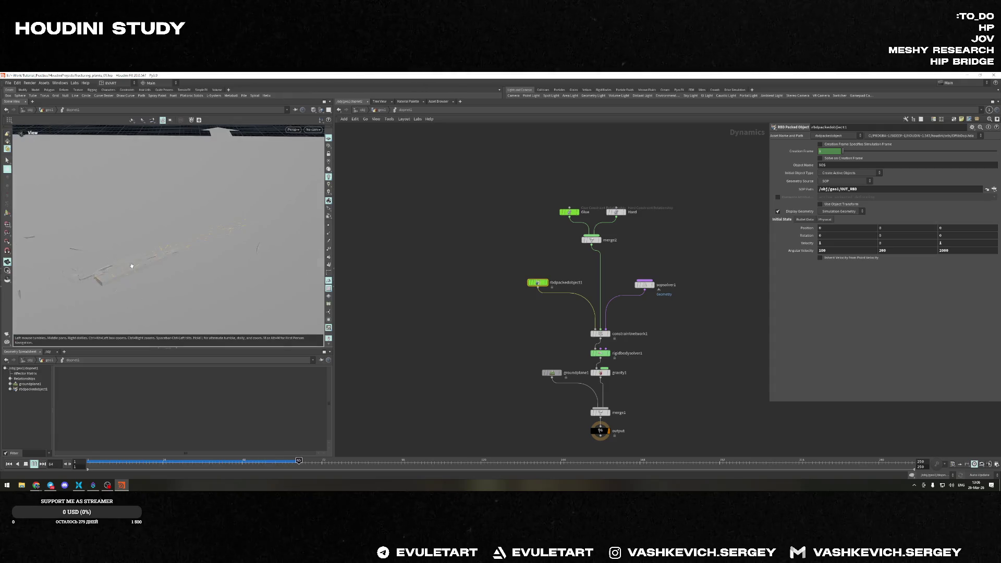
{"action": "left_click_drag", "start_coordinate": [182, 275], "coordinate": [182, 234]}
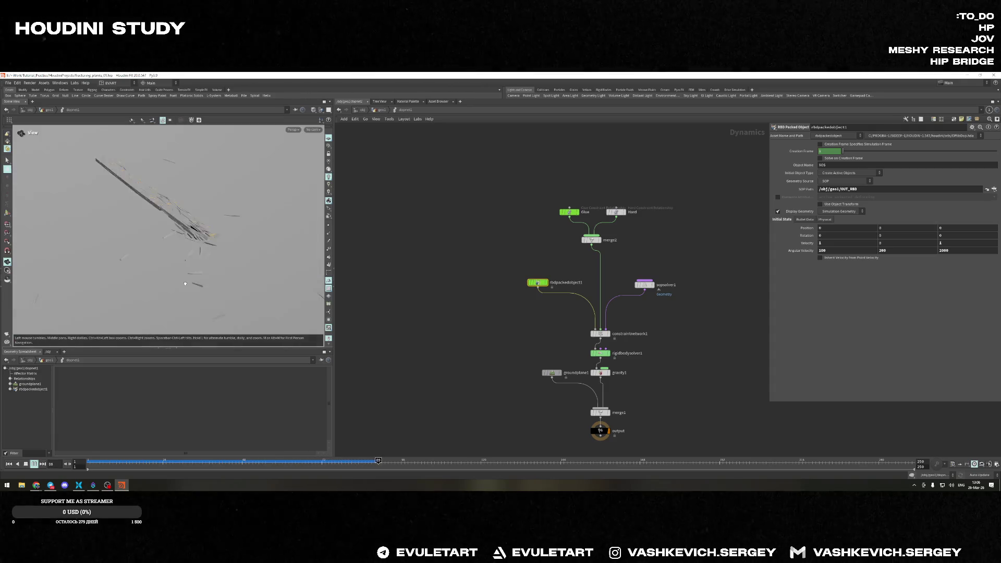
{"action": "key", "text": "Return"}
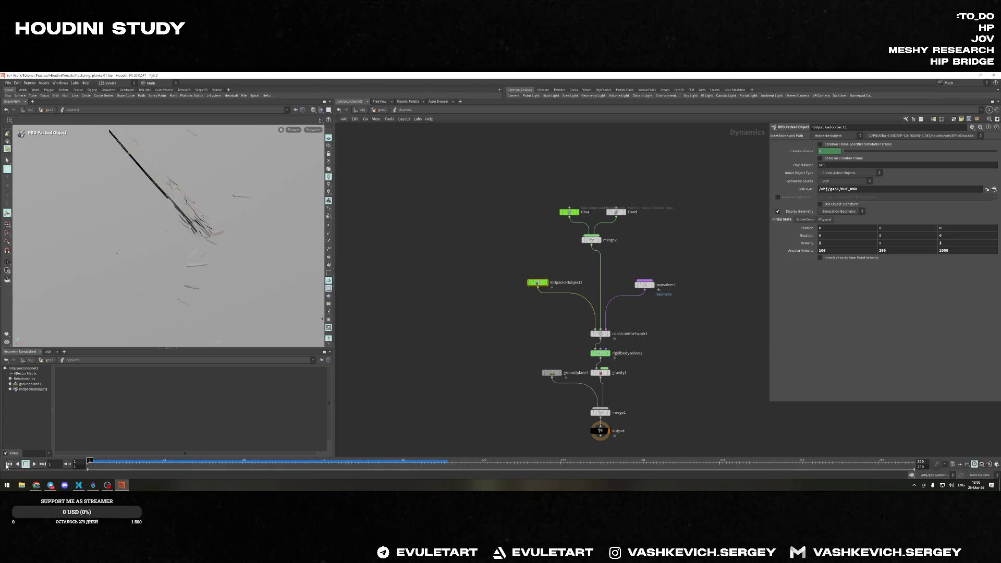
{"action": "left_click", "coordinate": [9, 464]}
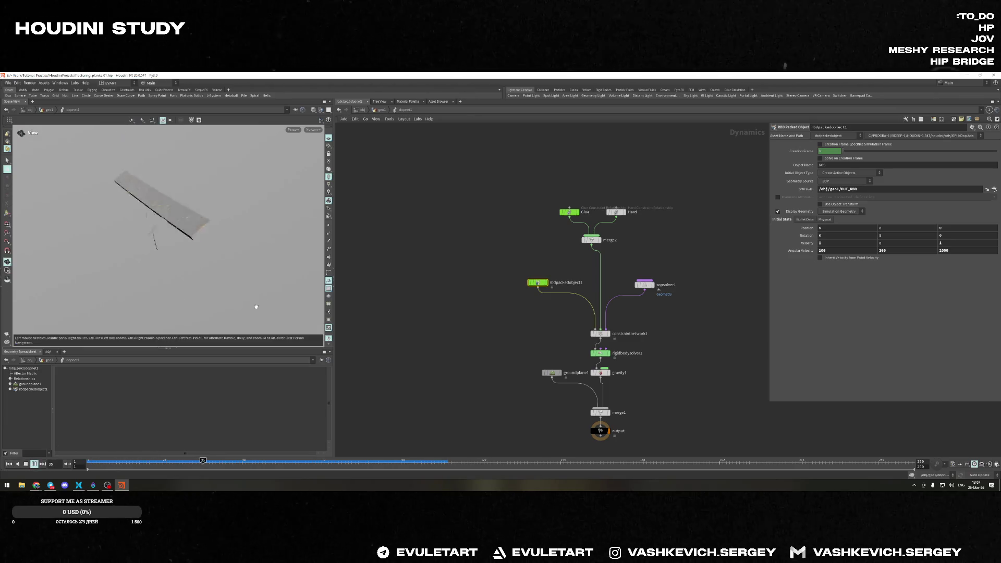
{"action": "mouse_move", "coordinate": [216, 303]}
{"action": "left_mouse_down"}
{"action": "mouse_move", "coordinate": [164, 264]}
{"action": "mouse_move", "coordinate": [187, 297]}
{"action": "left_mouse_up"}
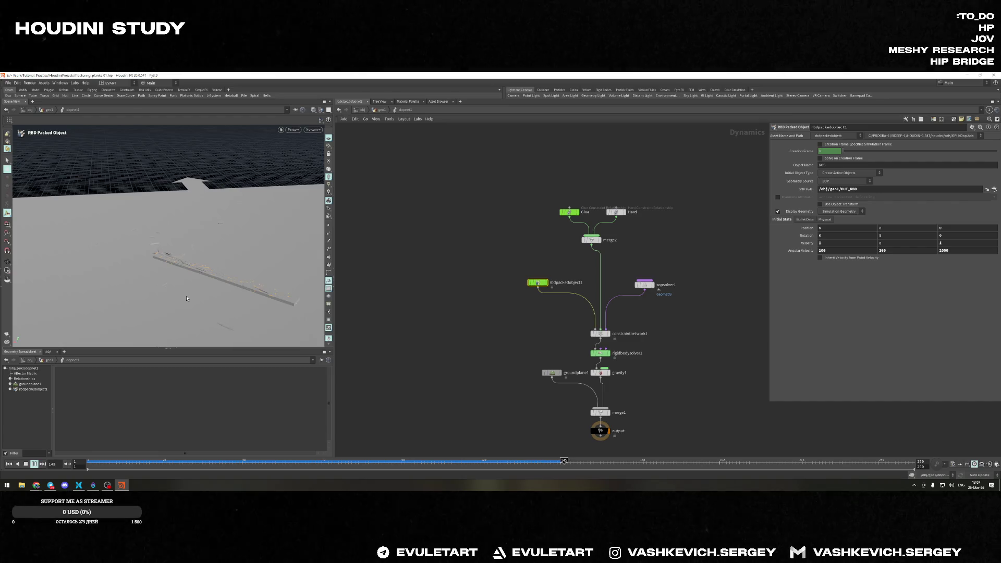
{"action": "left_click", "coordinate": [26, 463]}
Reset the angular velocity to 0, 0, 0 and return to the first frame
{"action": "key", "text": "Tab"}
{"action": "key", "text": "Tab"}
{"action": "key", "text": "Tab"}
{"action": "type", "text": "0"}
{"action": "key", "text": "Tab"}
{"action": "type", "text": "0"}
{"action": "key", "text": "Tab"}
{"action": "type", "text": "0"}
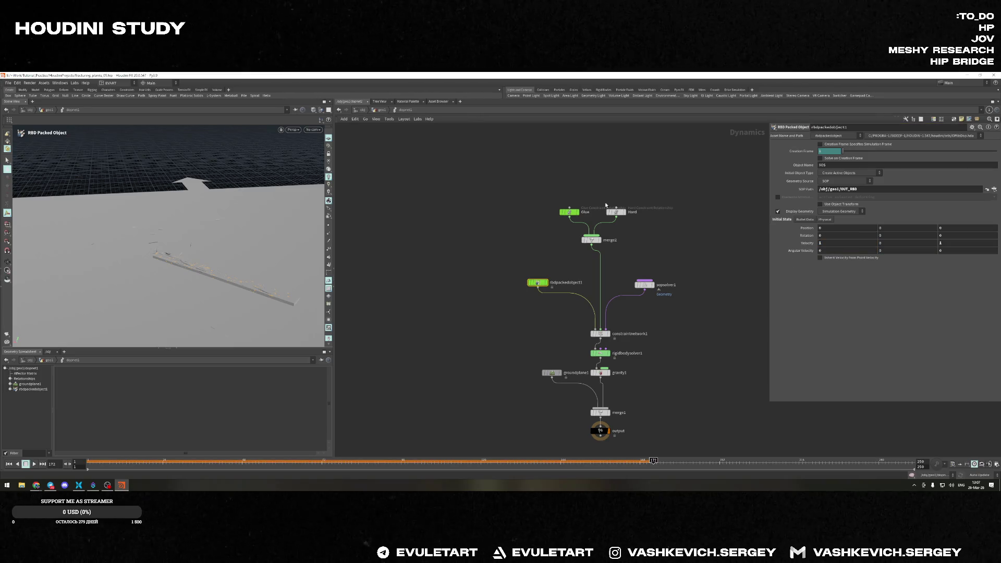
{"action": "scroll", "coordinate": [653, 212], "scroll_direction": "down", "scroll_amount": 3}
{"action": "middle_click_drag", "start_coordinate": [660, 207], "coordinate": [659, 194]}
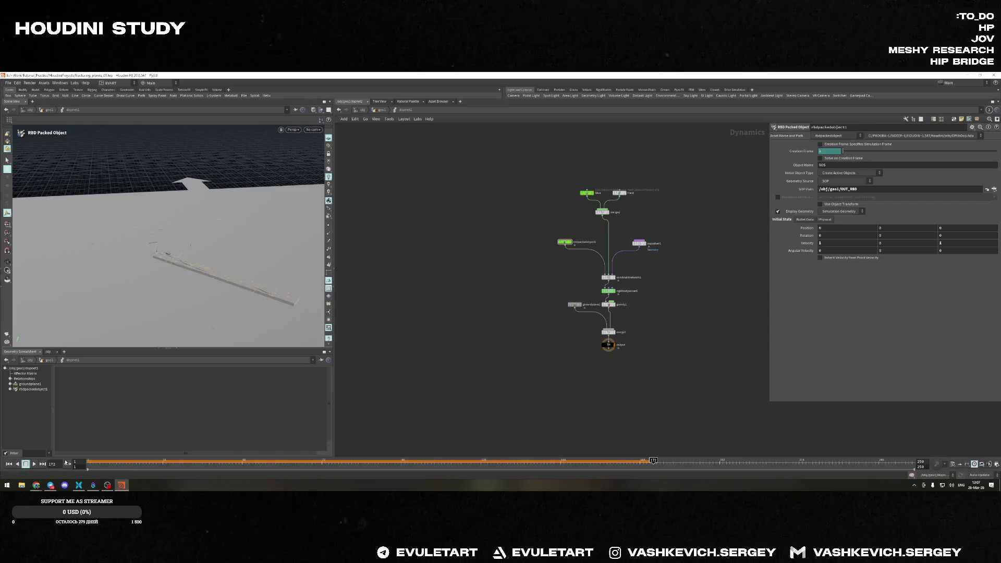
{"action": "key", "text": "ctrl+Up"}
{"action": "mouse_move", "coordinate": [172, 234]}
{"action": "left_mouse_down"}
{"action": "mouse_move", "coordinate": [223, 253]}
{"action": "mouse_move", "coordinate": [199, 180]}
{"action": "left_mouse_up"}
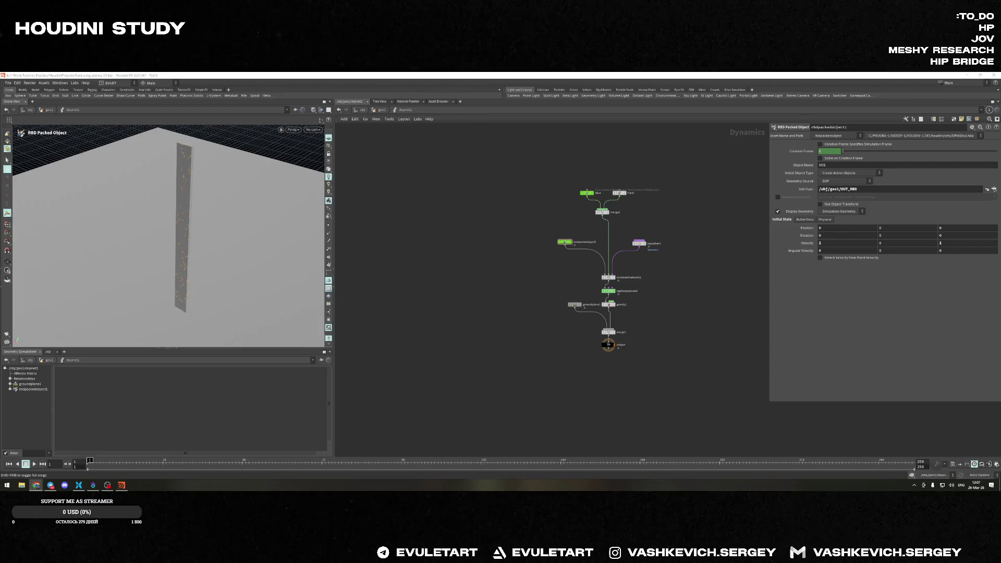
Set the Glue constraint Strength to 1000, then 10000, checking the Hard node in passing
{"action": "left_click", "coordinate": [586, 192]}
{"action": "scroll", "coordinate": [536, 196], "scroll_direction": "up", "scroll_amount": 5}
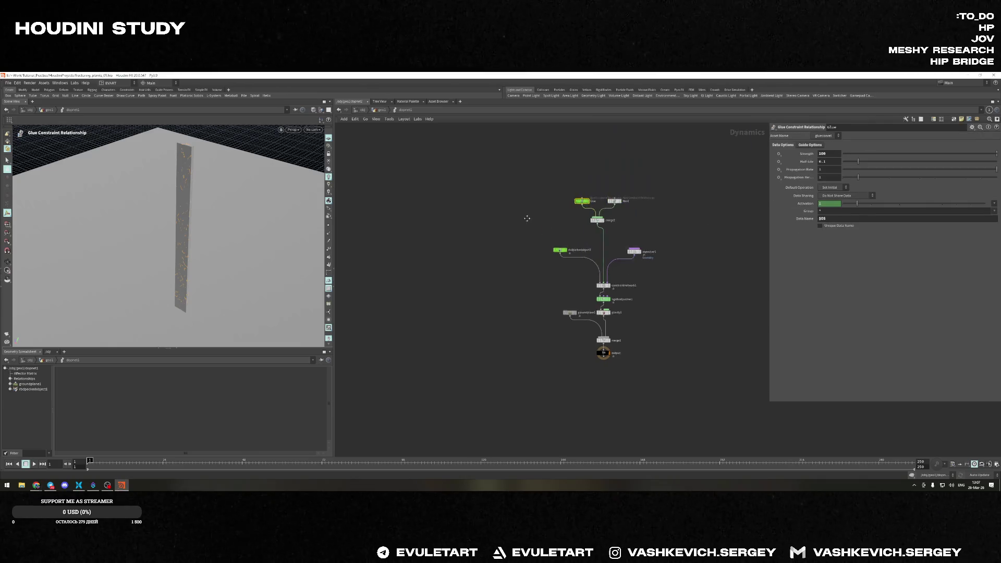
{"action": "scroll", "coordinate": [704, 235], "scroll_direction": "down", "scroll_amount": 2}
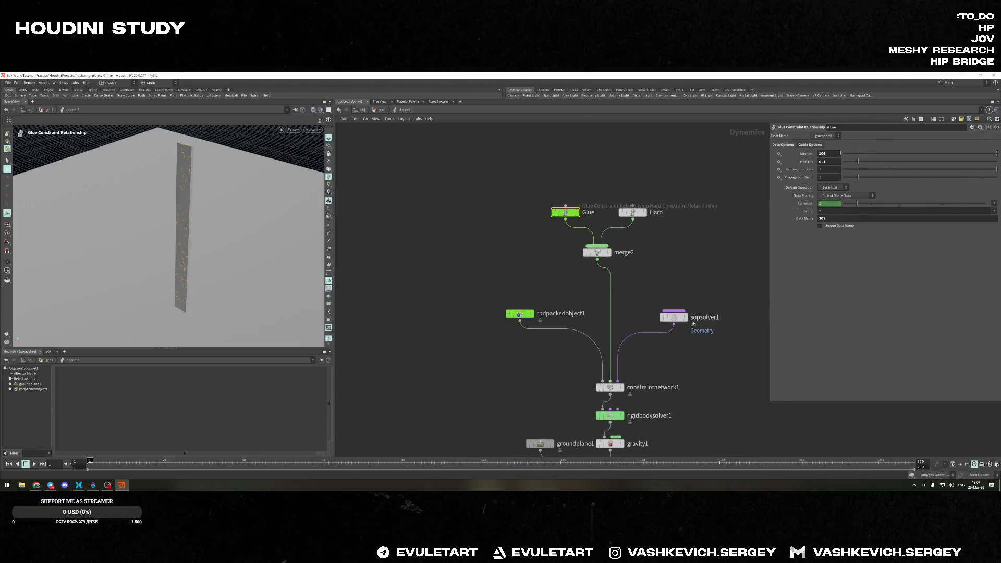
{"action": "type", "text": "1000"}
{"action": "key", "text": "Return"}
{"action": "left_click", "coordinate": [839, 155]}
{"action": "type", "text": "0"}
{"action": "key", "text": "Return"}
{"action": "left_click", "coordinate": [632, 212]}
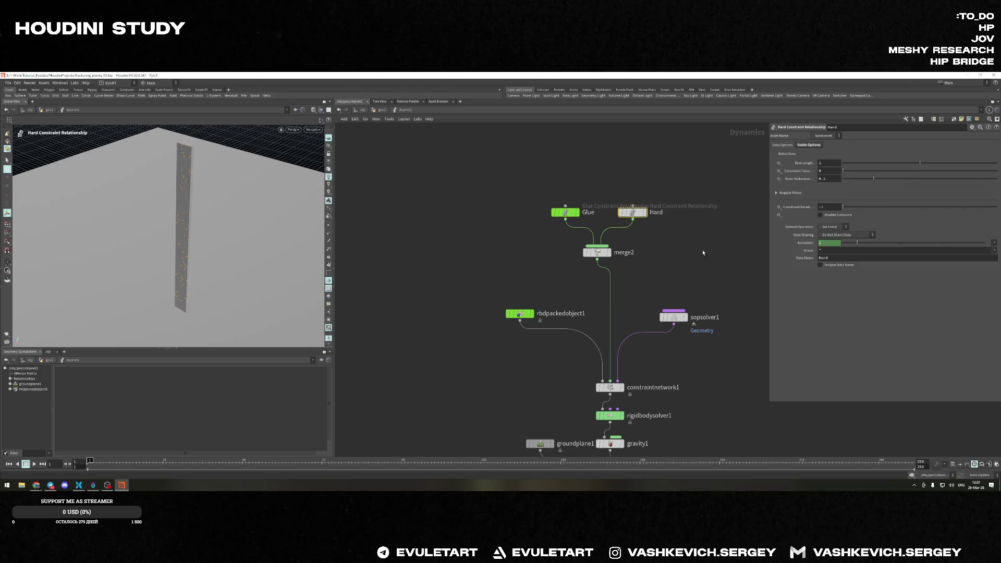
{"action": "left_click", "coordinate": [564, 212]}
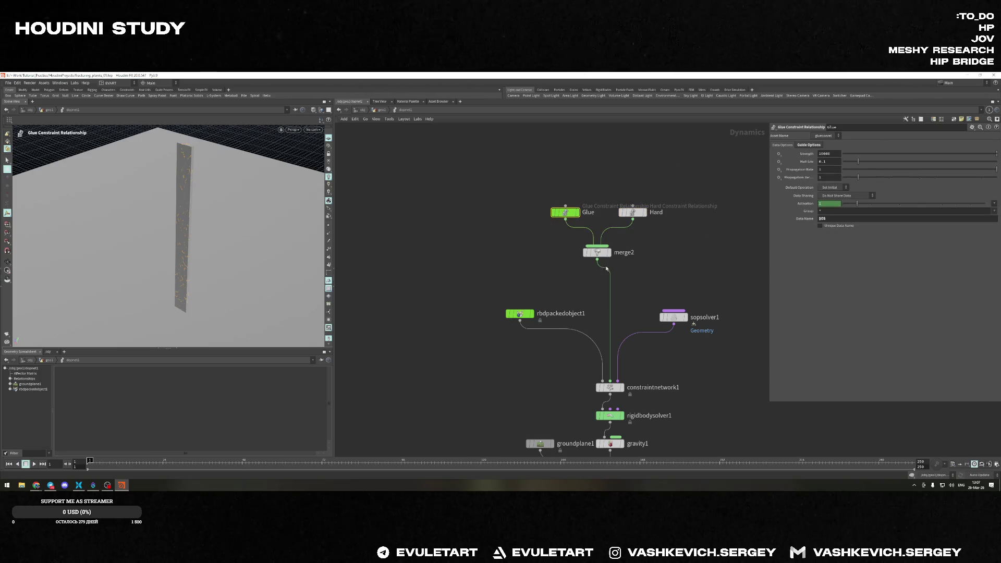
Play the fall with the stronger glue and rewind to frame 1
{"action": "left_click", "coordinate": [34, 463]}
{"action": "mouse_move", "coordinate": [190, 331]}
{"action": "left_mouse_down"}
{"action": "mouse_move", "coordinate": [195, 232]}
{"action": "mouse_move", "coordinate": [185, 248]}
{"action": "mouse_move", "coordinate": [164, 251]}
{"action": "mouse_move", "coordinate": [172, 235]}
{"action": "mouse_move", "coordinate": [246, 249]}
{"action": "mouse_move", "coordinate": [201, 252]}
{"action": "left_mouse_up"}
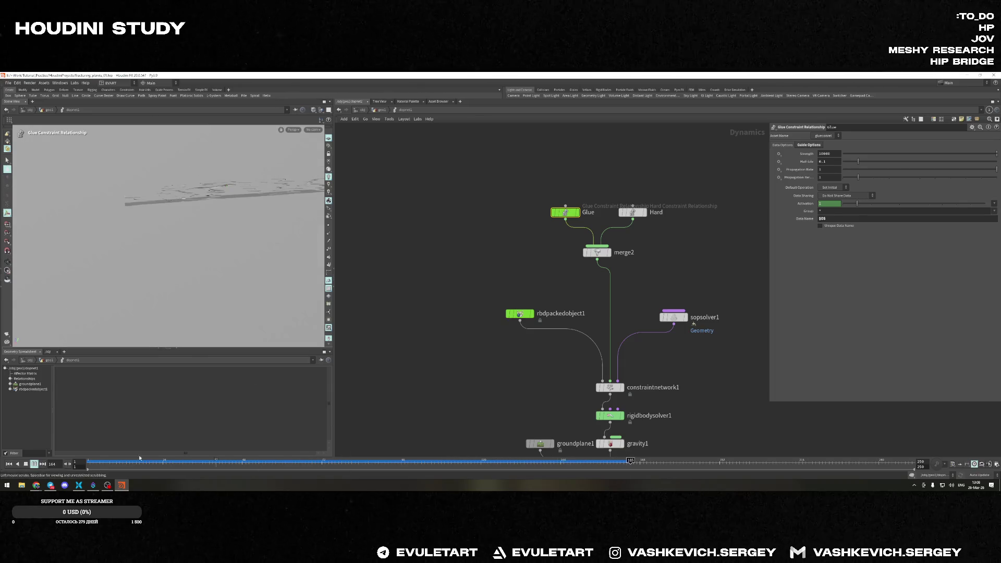
{"action": "left_click_drag", "start_coordinate": [666, 460], "coordinate": [89, 462]}
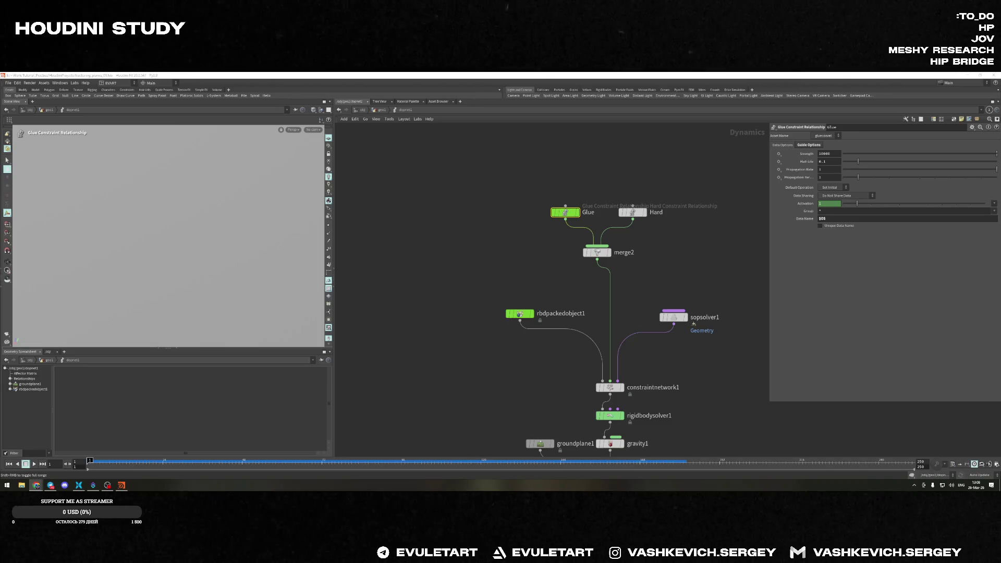
Lower the Glue Strength and replay the fall a couple of times from frame 1
{"action": "left_click", "coordinate": [828, 154]}
{"action": "type", "text": "10"}
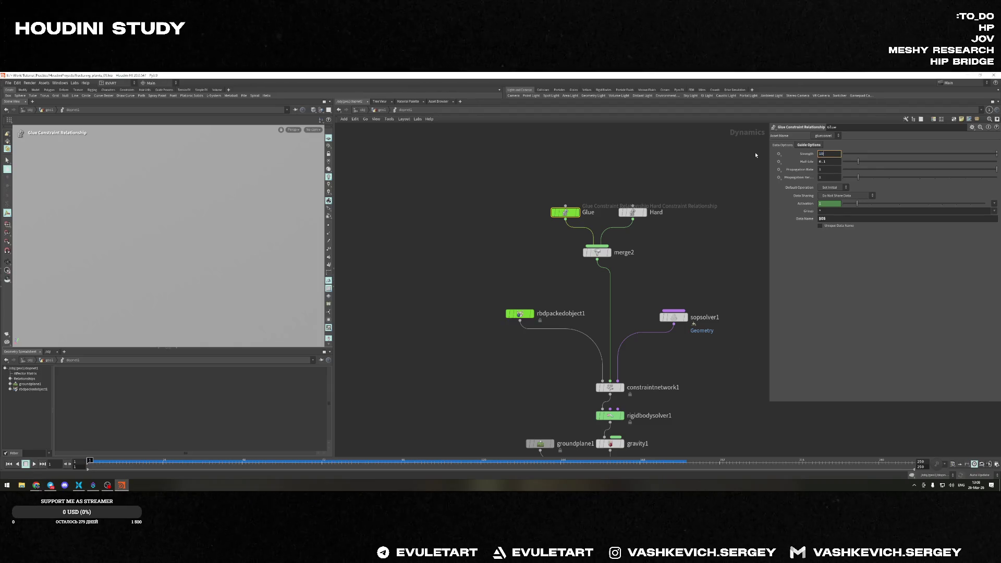
{"action": "key", "text": "Return"}
{"action": "scroll", "coordinate": [521, 217], "scroll_direction": "down", "scroll_amount": 3}
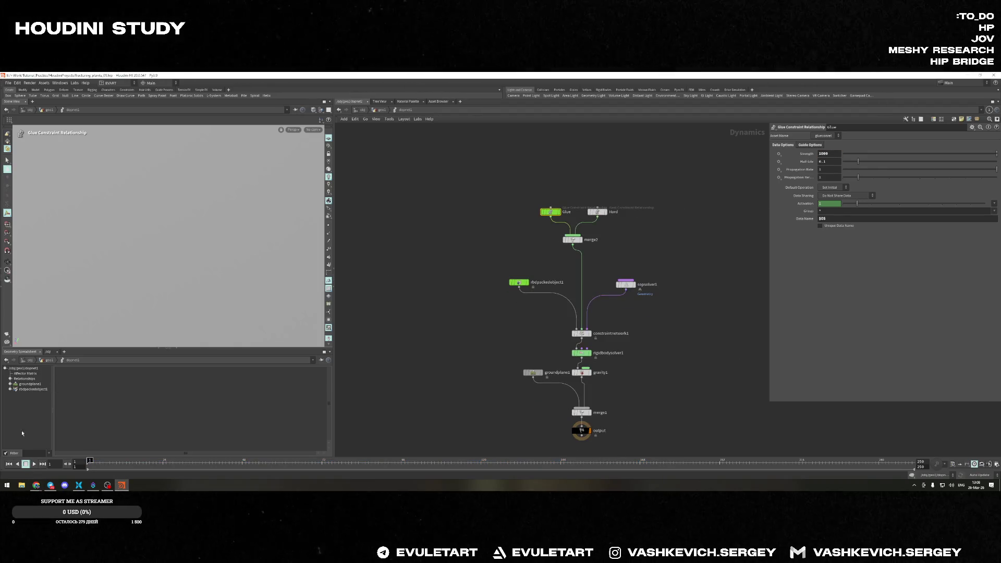
{"action": "left_click", "coordinate": [34, 464]}
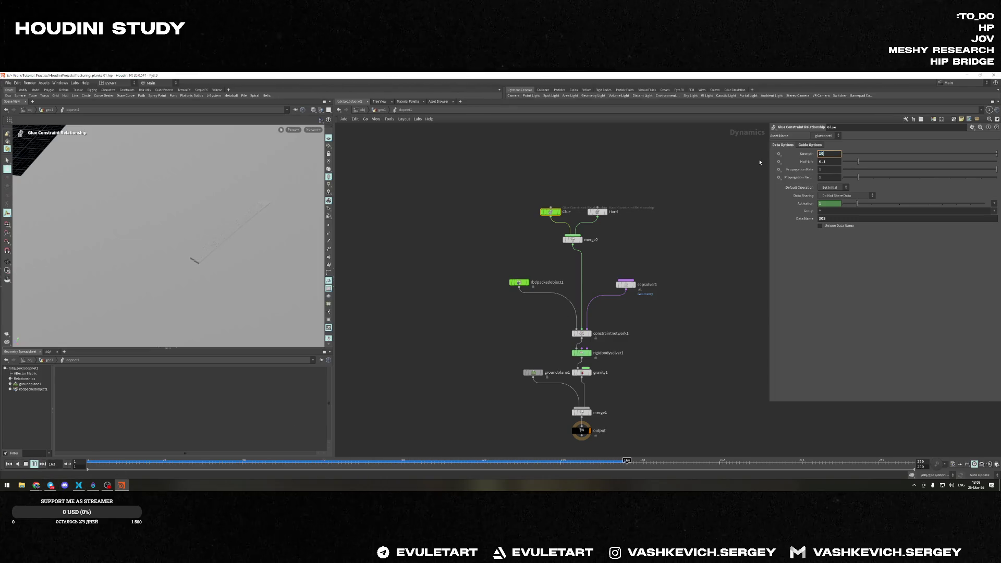
{"action": "key", "text": "ctrl+Up"}
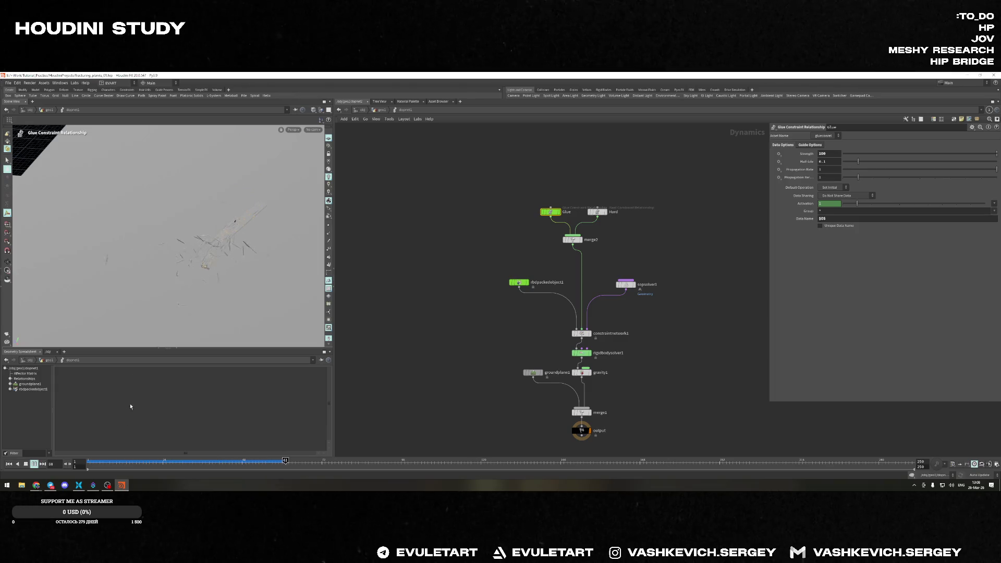
{"action": "left_click", "coordinate": [9, 464]}
{"action": "left_click_drag", "start_coordinate": [252, 275], "coordinate": [211, 266]}
{"action": "key", "text": "Escape"}
{"action": "left_click", "coordinate": [34, 464]}
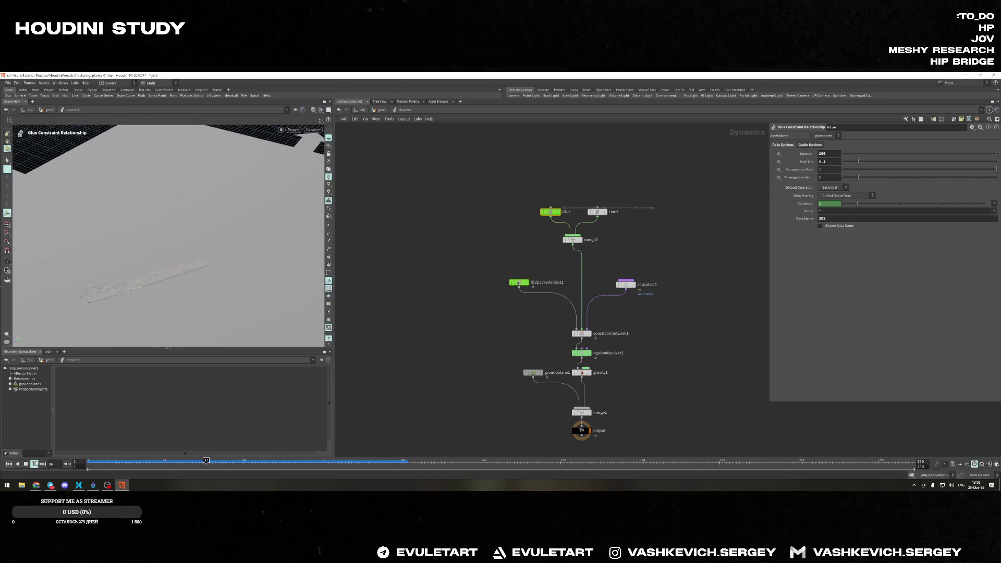
{"action": "key", "text": "ctrl+Up"}
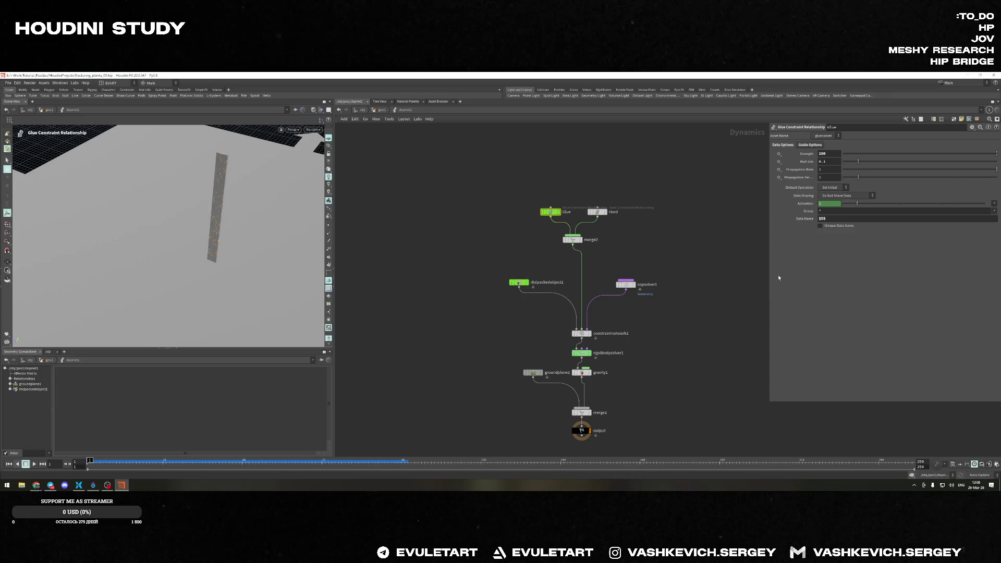
Set sopsolver1's breaking Treshold to 100 and play the simulation
{"action": "left_click", "coordinate": [627, 284]}
{"action": "type", "text": "100"}
{"action": "key", "text": "Return"}
{"action": "key", "text": "Up"}
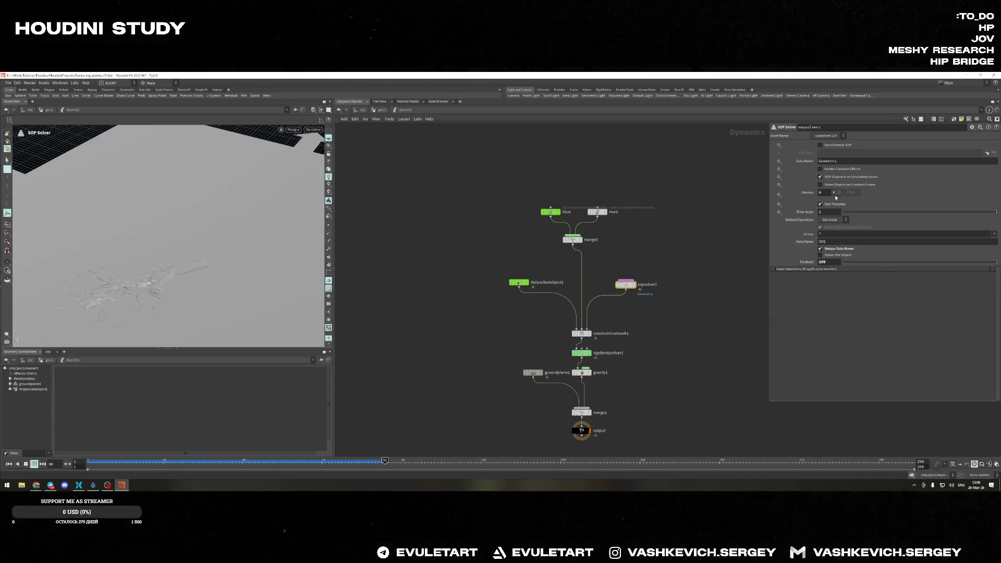
{"action": "left_click_drag", "start_coordinate": [805, 262], "coordinate": [788, 267]}
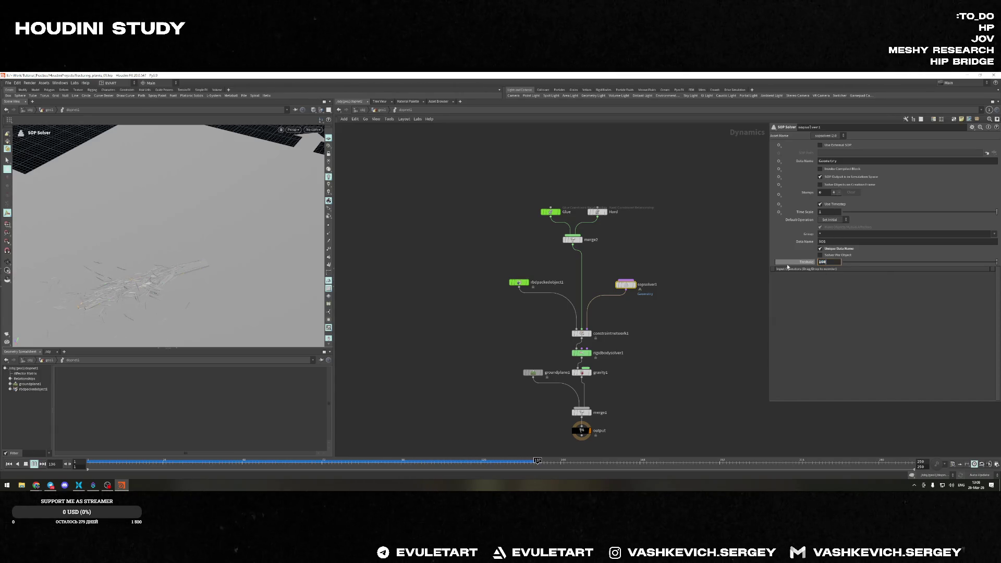
{"action": "left_click", "coordinate": [19, 464]}
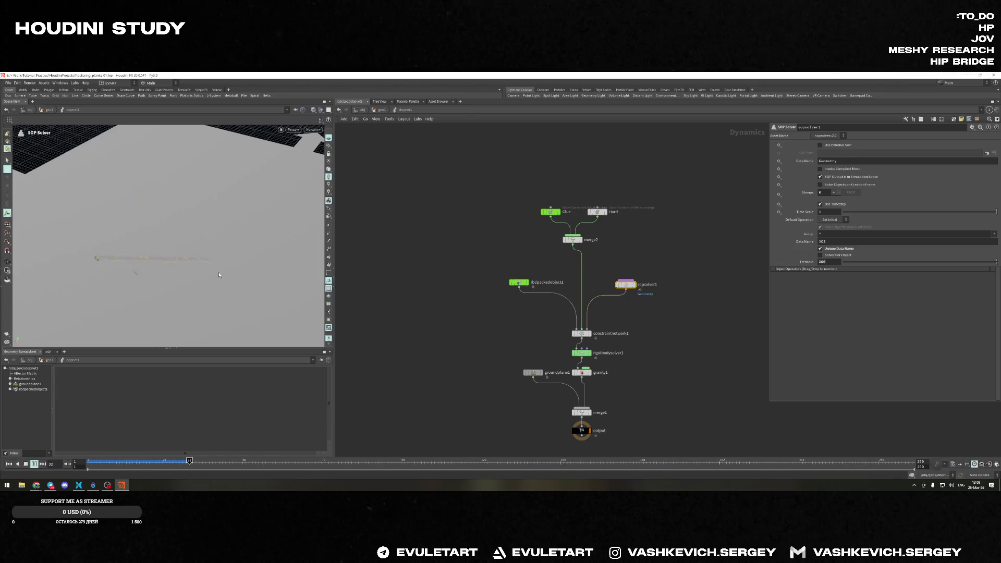
{"action": "left_click", "coordinate": [34, 464]}
{"action": "key", "text": "Escape"}
{"action": "mouse_move", "coordinate": [146, 254]}
{"action": "left_mouse_down"}
{"action": "mouse_move", "coordinate": [240, 270]}
{"action": "mouse_move", "coordinate": [226, 284]}
{"action": "mouse_move", "coordinate": [159, 262]}
{"action": "mouse_move", "coordinate": [202, 222]}
{"action": "mouse_move", "coordinate": [171, 273]}
{"action": "left_mouse_up"}
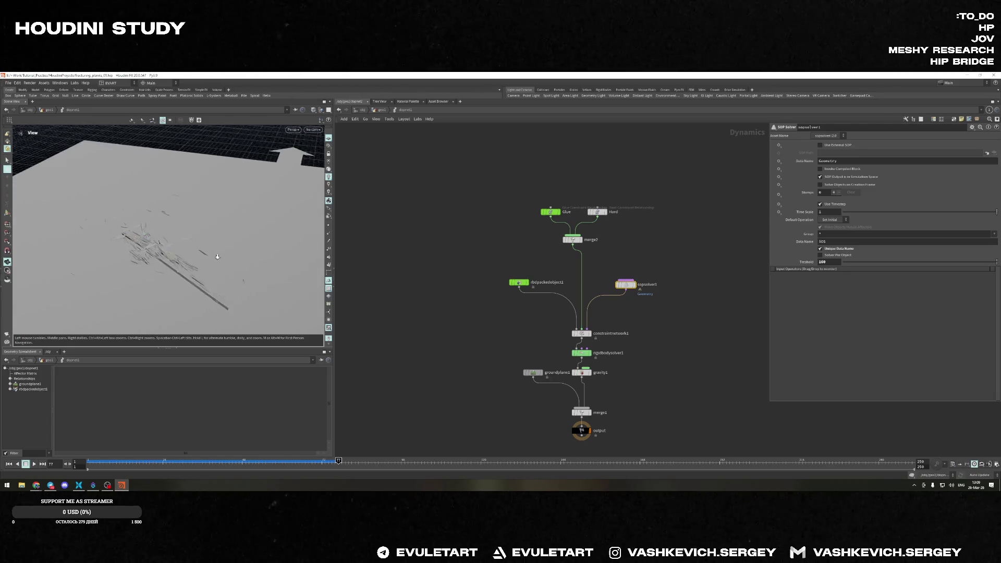
{"action": "mouse_move", "coordinate": [172, 272]}
{"action": "left_mouse_down"}
{"action": "mouse_move", "coordinate": [262, 233]}
{"action": "mouse_move", "coordinate": [660, 256]}
{"action": "left_mouse_up"}
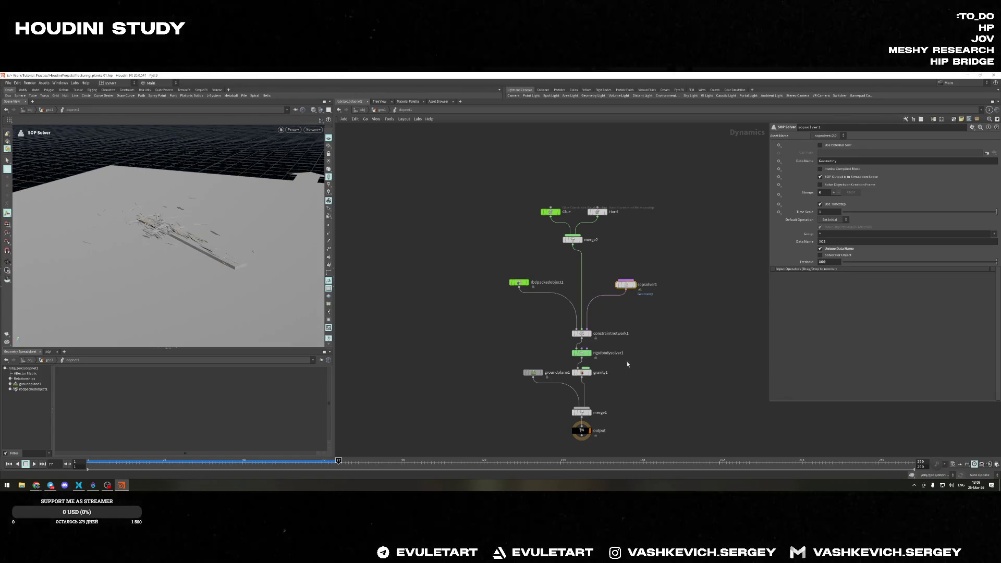
{"action": "scroll", "coordinate": [583, 368], "scroll_direction": "up", "scroll_amount": 5}
{"action": "scroll", "coordinate": [582, 367], "scroll_direction": "down", "scroll_amount": 5}
{"action": "scroll", "coordinate": [582, 367], "scroll_direction": "up", "scroll_amount": 5}
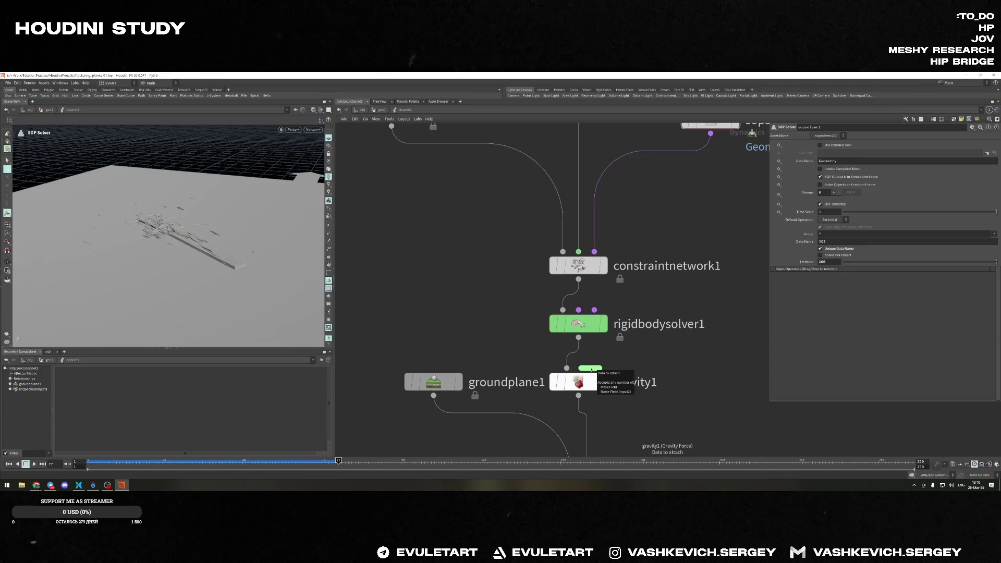
Rewind to frame 1, orbit around the standing plank, and go up to the geometry network
{"action": "left_click", "coordinate": [8, 464]}
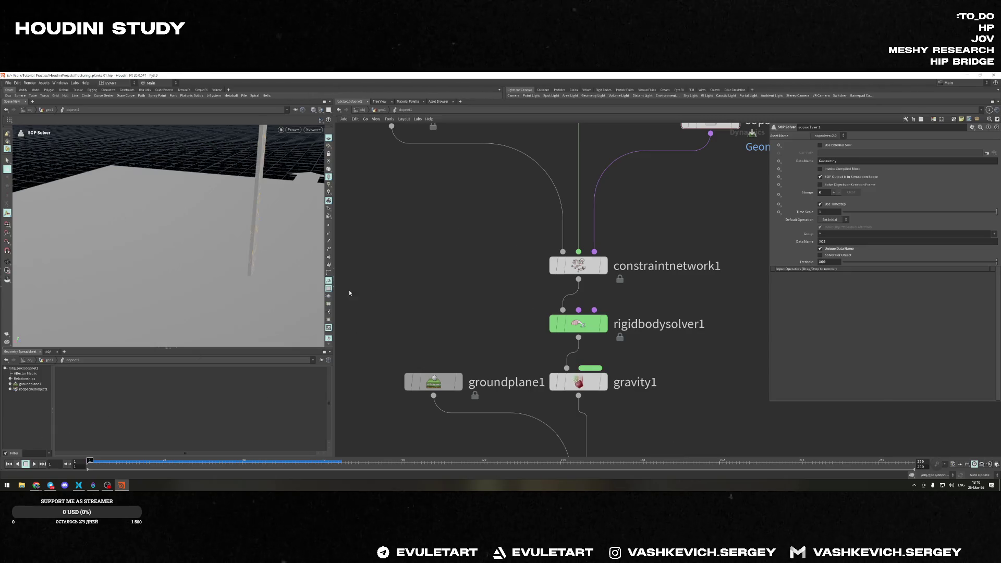
{"action": "scroll", "coordinate": [619, 409], "scroll_direction": "down", "scroll_amount": 3}
{"action": "scroll", "coordinate": [619, 408], "scroll_direction": "up", "scroll_amount": 3}
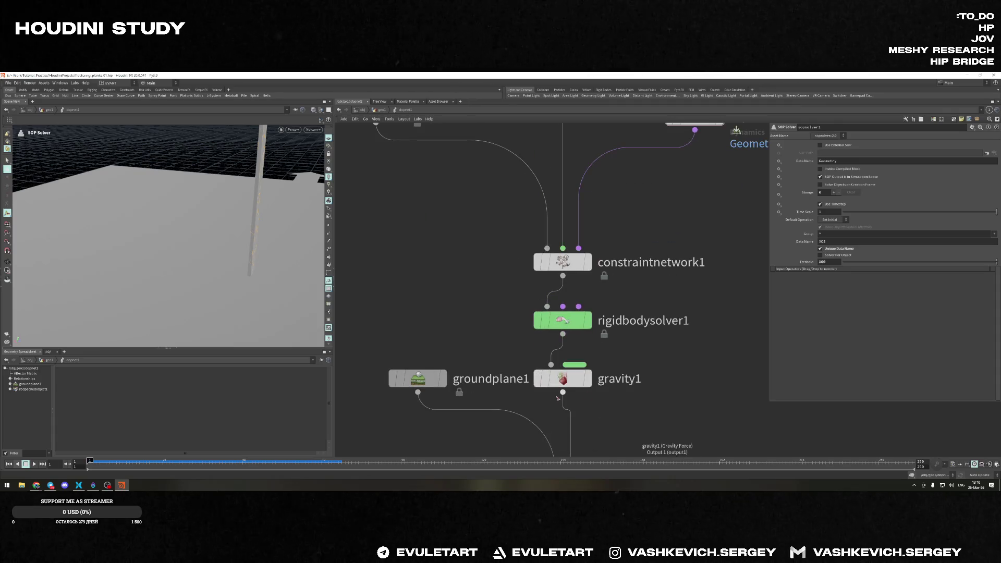
{"action": "scroll", "coordinate": [735, 131], "scroll_direction": "down", "scroll_amount": 2}
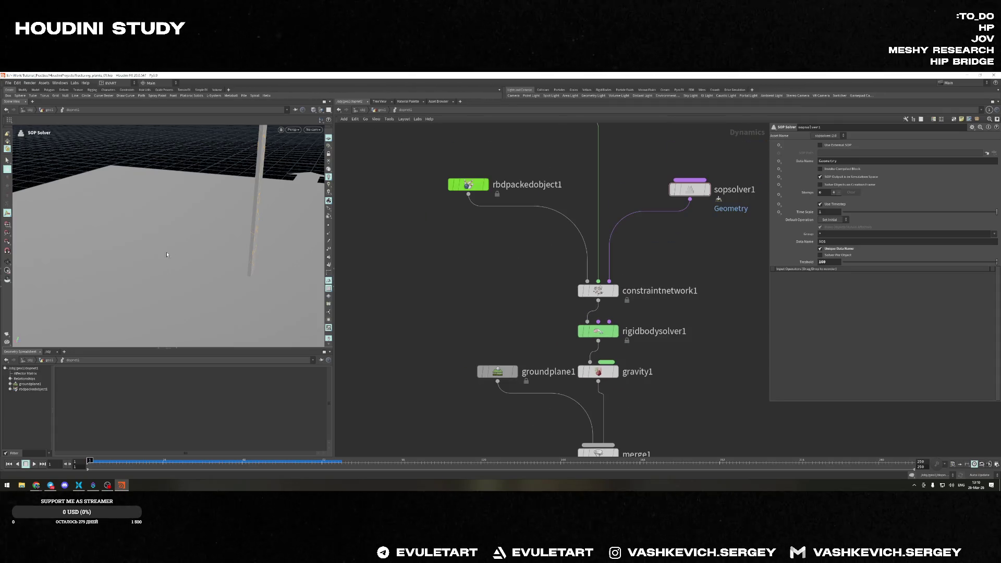
{"action": "key", "text": "Escape"}
{"action": "mouse_move", "coordinate": [279, 245]}
{"action": "left_mouse_down"}
{"action": "mouse_move", "coordinate": [268, 313]}
{"action": "mouse_move", "coordinate": [263, 265]}
{"action": "mouse_move", "coordinate": [206, 249]}
{"action": "mouse_move", "coordinate": [269, 243]}
{"action": "mouse_move", "coordinate": [266, 278]}
{"action": "mouse_move", "coordinate": [37, 195]}
{"action": "mouse_move", "coordinate": [54, 213]}
{"action": "mouse_move", "coordinate": [203, 239]}
{"action": "mouse_move", "coordinate": [168, 256]}
{"action": "mouse_move", "coordinate": [112, 218]}
{"action": "mouse_move", "coordinate": [135, 236]}
{"action": "mouse_move", "coordinate": [136, 194]}
{"action": "mouse_move", "coordinate": [283, 250]}
{"action": "left_mouse_up"}
{"action": "mouse_move", "coordinate": [186, 211]}
{"action": "left_mouse_down"}
{"action": "mouse_move", "coordinate": [196, 227]}
{"action": "mouse_move", "coordinate": [231, 232]}
{"action": "mouse_move", "coordinate": [222, 280]}
{"action": "left_mouse_up"}
{"action": "scroll", "coordinate": [196, 226], "scroll_direction": "up", "scroll_amount": 3}
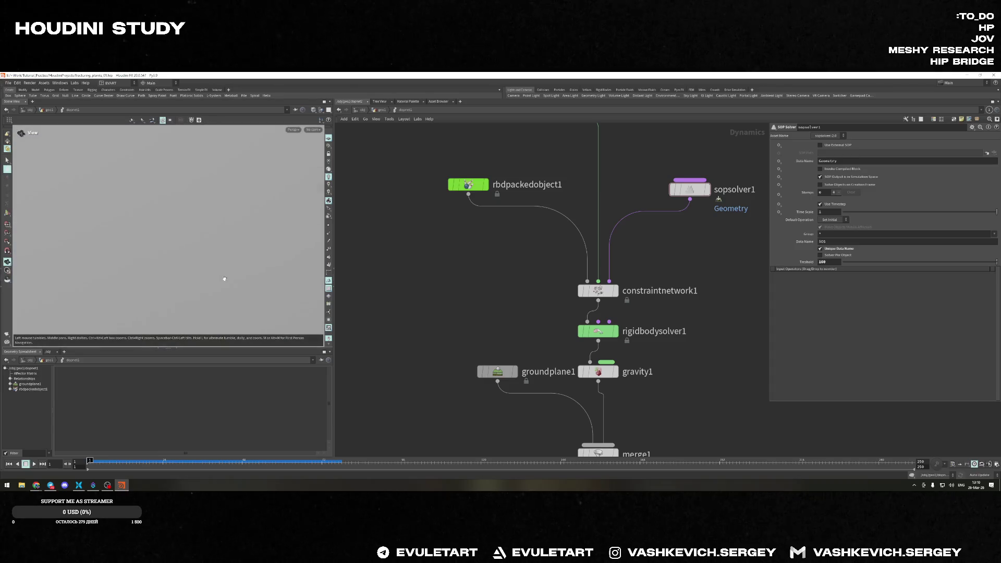
{"action": "mouse_move", "coordinate": [135, 206]}
{"action": "left_mouse_down"}
{"action": "mouse_move", "coordinate": [255, 229]}
{"action": "mouse_move", "coordinate": [179, 230]}
{"action": "mouse_move", "coordinate": [312, 235]}
{"action": "left_mouse_up"}
{"action": "key", "text": "u"}
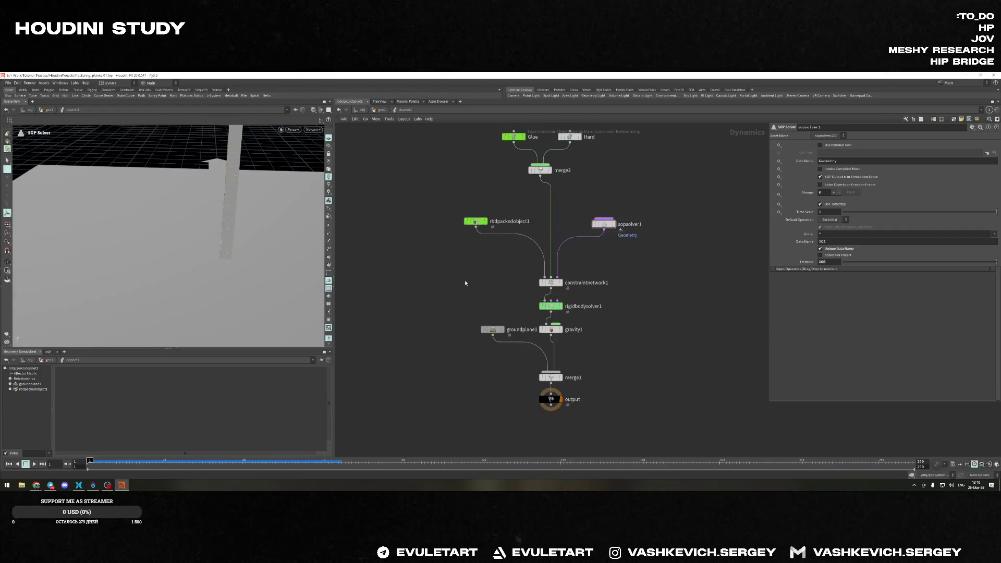
{"action": "scroll", "coordinate": [449, 220], "scroll_direction": "down", "scroll_amount": 5}
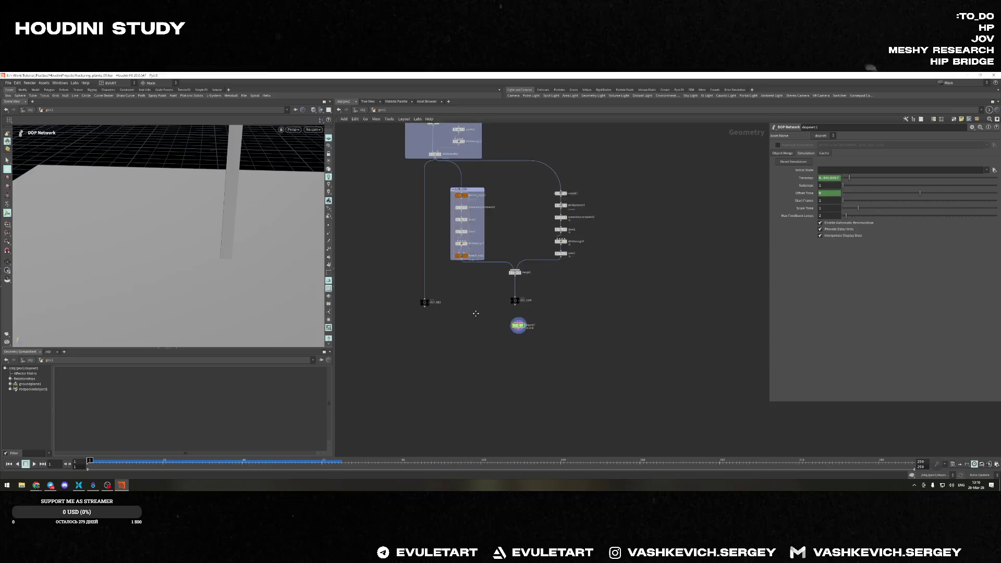
Select the Attribute Transfer node and view its handles on the plank column from several angles
{"action": "left_click", "coordinate": [475, 190]}
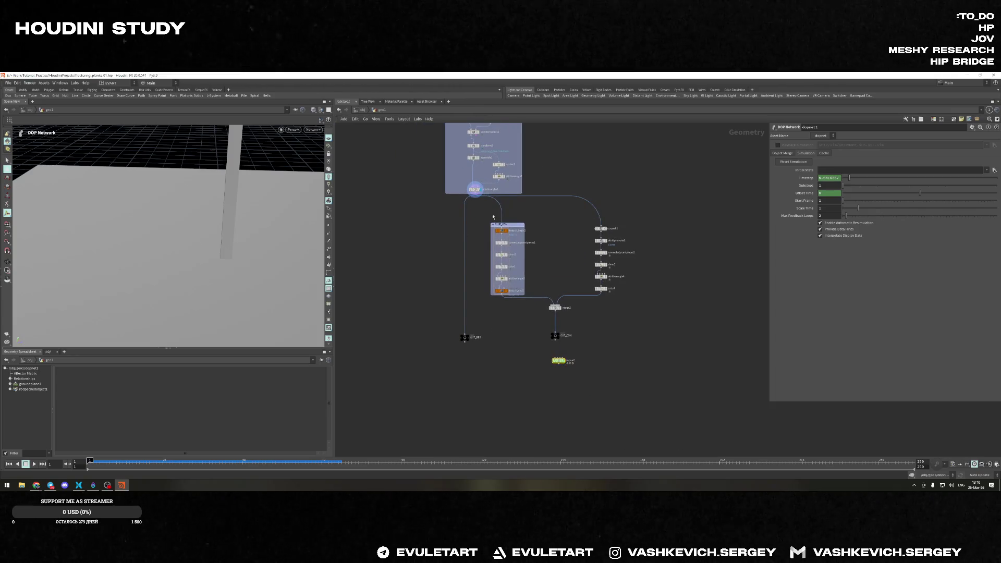
{"action": "left_click", "coordinate": [474, 189]}
{"action": "mouse_move", "coordinate": [253, 226]}
{"action": "left_mouse_down"}
{"action": "mouse_move", "coordinate": [219, 282]}
{"action": "mouse_move", "coordinate": [216, 253]}
{"action": "mouse_move", "coordinate": [272, 259]}
{"action": "mouse_move", "coordinate": [252, 279]}
{"action": "mouse_move", "coordinate": [270, 288]}
{"action": "mouse_move", "coordinate": [209, 261]}
{"action": "left_mouse_up"}
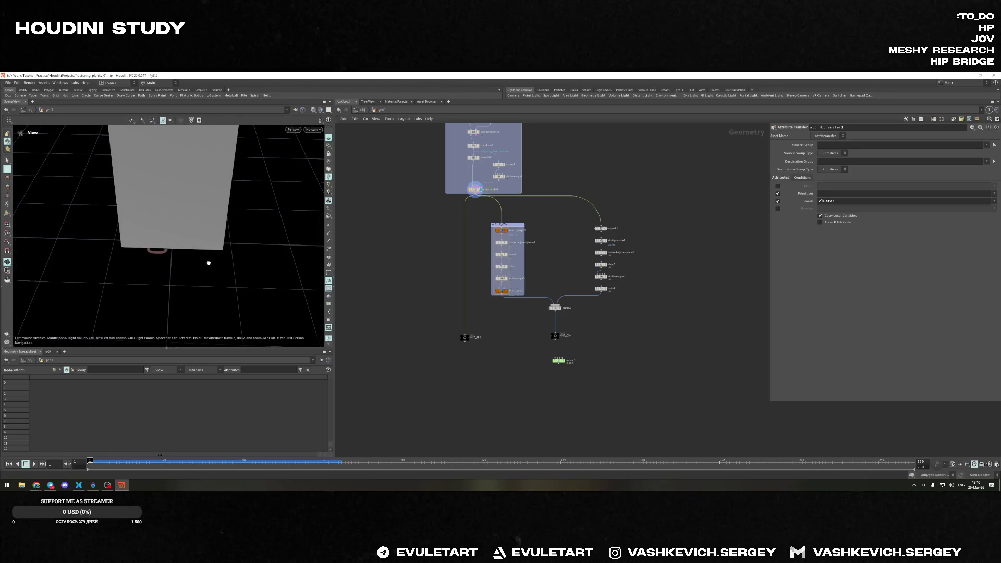
{"action": "left_click_drag", "start_coordinate": [268, 273], "coordinate": [163, 257]}
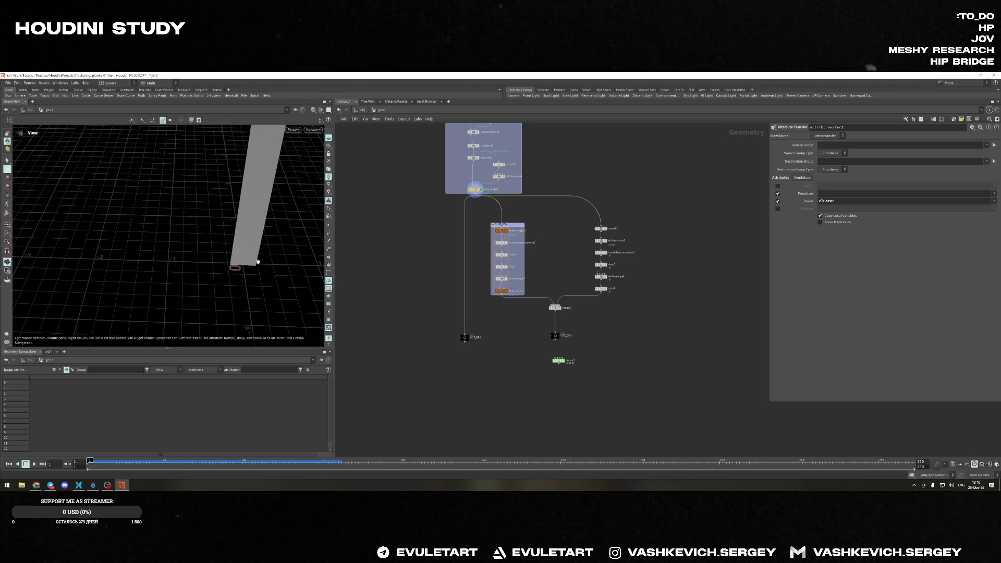
{"action": "left_click_drag", "start_coordinate": [258, 261], "coordinate": [260, 280]}
{"action": "key", "text": "Return"}
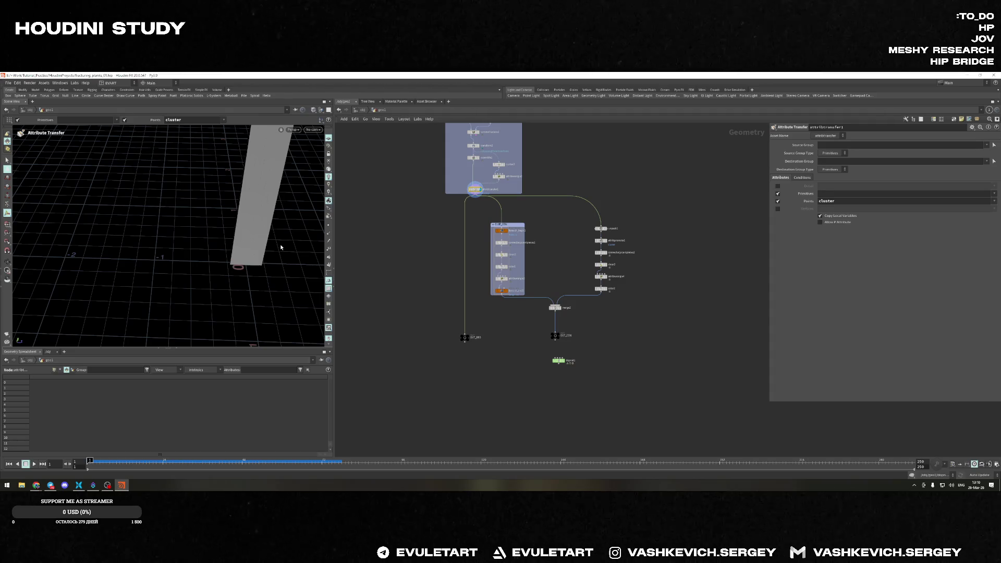
{"action": "key", "text": "Escape"}
{"action": "mouse_move", "coordinate": [280, 244]}
{"action": "left_mouse_down"}
{"action": "mouse_move", "coordinate": [241, 237]}
{"action": "mouse_move", "coordinate": [297, 227]}
{"action": "left_mouse_up"}
{"action": "key", "text": "Return"}
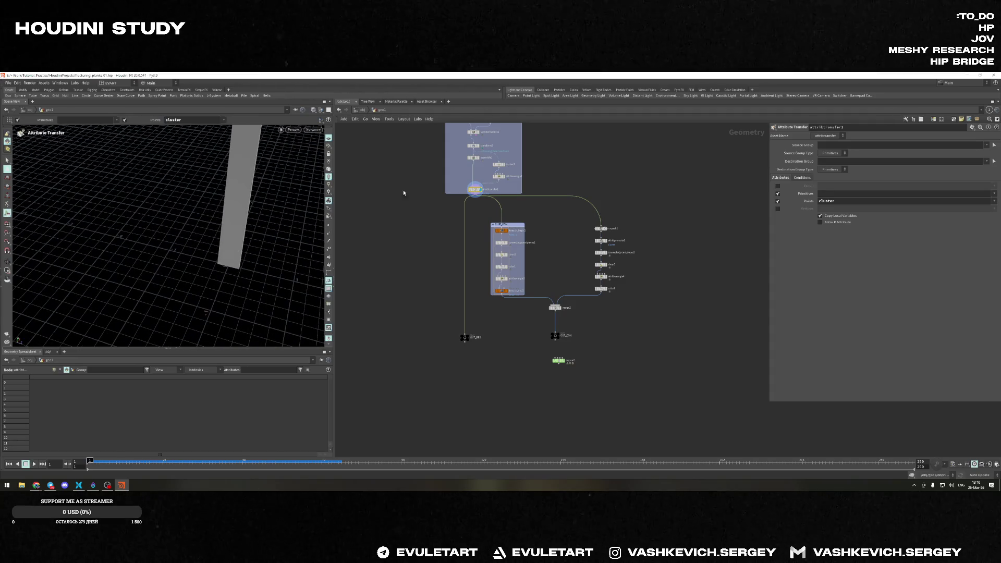
{"action": "middle_click_drag", "start_coordinate": [422, 195], "coordinate": [426, 305]}
Select box1 and show its interactive handles and size parameters
{"action": "left_click", "coordinate": [443, 171]}
{"action": "key", "text": "Escape"}
{"action": "mouse_move", "coordinate": [277, 245]}
{"action": "left_mouse_down"}
{"action": "mouse_move", "coordinate": [287, 217]}
{"action": "mouse_move", "coordinate": [208, 242]}
{"action": "left_mouse_up"}
{"action": "key", "text": "Return"}
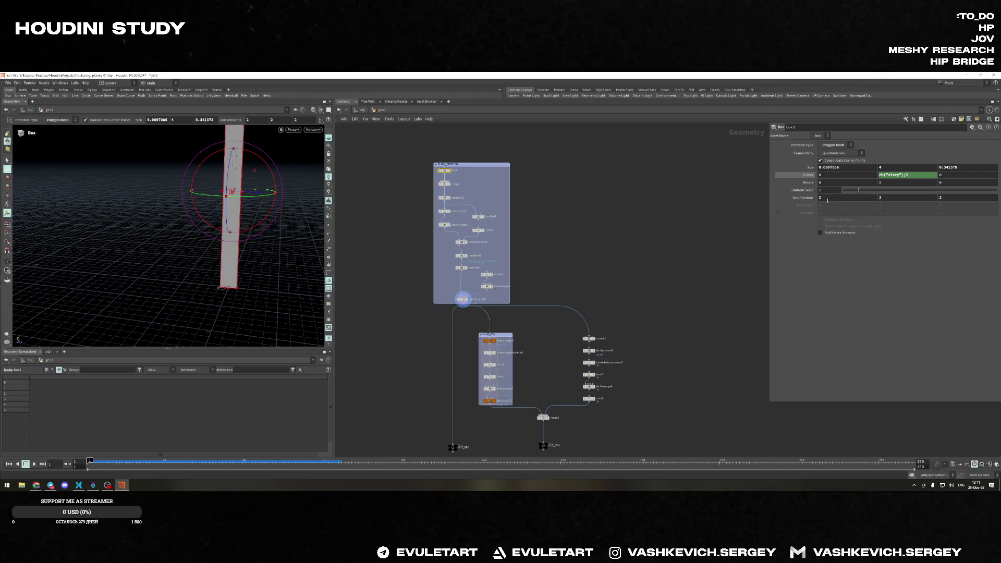
Thin the plank box to about 0.03 by 4 by 0.15 and check it with the box handles
{"action": "left_click_drag", "start_coordinate": [856, 190], "coordinate": [858, 190]}
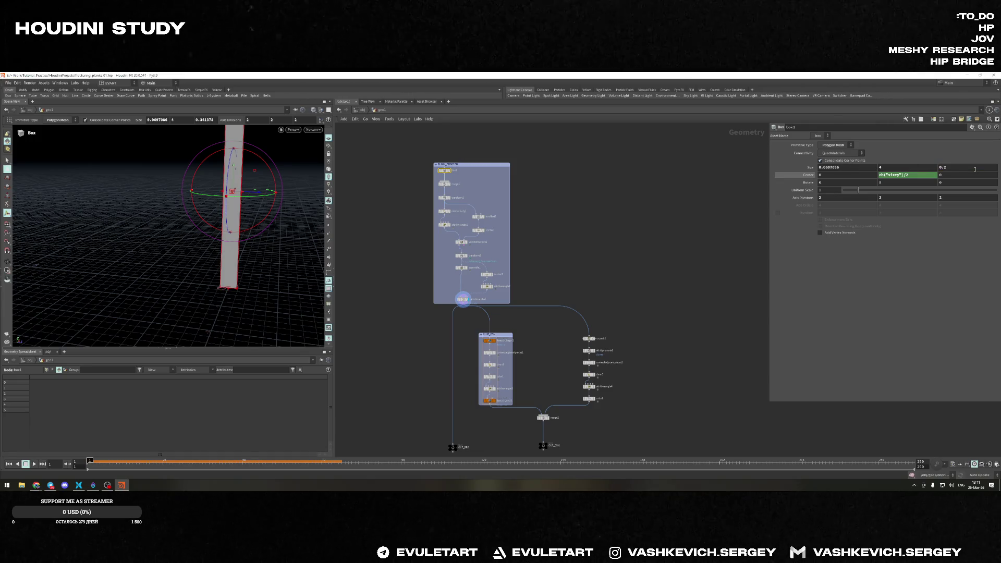
{"action": "key", "text": "Return"}
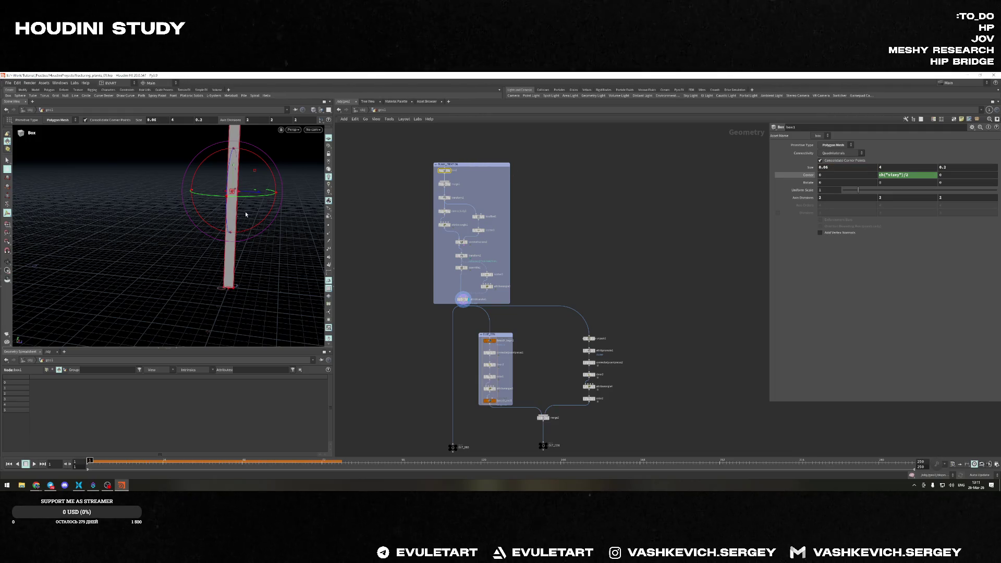
{"action": "key", "text": "Escape"}
{"action": "mouse_move", "coordinate": [105, 244]}
{"action": "left_mouse_down"}
{"action": "mouse_move", "coordinate": [221, 257]}
{"action": "mouse_move", "coordinate": [206, 252]}
{"action": "left_mouse_up"}
{"action": "key", "text": "Return"}
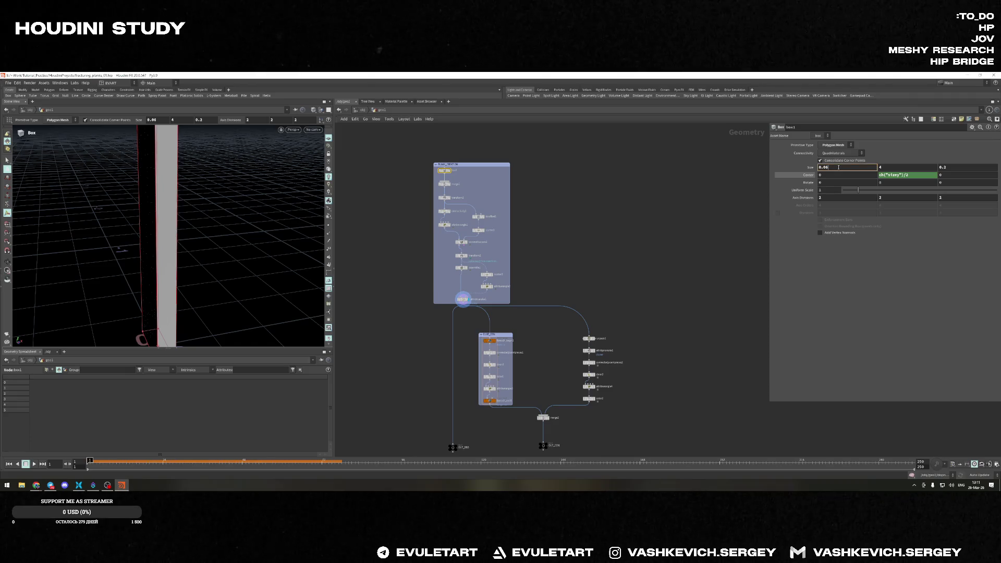
{"action": "type", "text": "0.03"}
{"action": "key", "text": "Escape"}
{"action": "mouse_move", "coordinate": [206, 188]}
{"action": "left_mouse_down"}
{"action": "mouse_move", "coordinate": [246, 205]}
{"action": "mouse_move", "coordinate": [146, 197]}
{"action": "mouse_move", "coordinate": [237, 224]}
{"action": "mouse_move", "coordinate": [227, 243]}
{"action": "mouse_move", "coordinate": [214, 191]}
{"action": "left_mouse_up"}
{"action": "key", "text": "Return"}
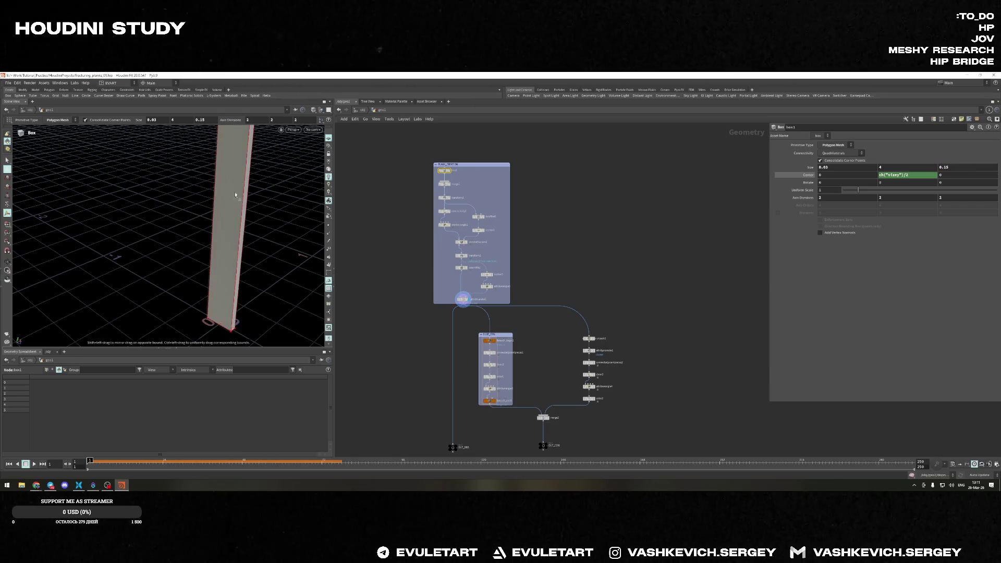
Select dopnet1 and play the simulation to watch the thinner plank break
{"action": "key", "text": "Escape"}
{"action": "mouse_move", "coordinate": [156, 179]}
{"action": "left_mouse_down"}
{"action": "mouse_move", "coordinate": [132, 170]}
{"action": "mouse_move", "coordinate": [235, 192]}
{"action": "left_mouse_up"}
{"action": "key", "text": "Return"}
{"action": "scroll", "coordinate": [557, 378], "scroll_direction": "down", "scroll_amount": 3}
{"action": "scroll", "coordinate": [554, 295], "scroll_direction": "up", "scroll_amount": 3}
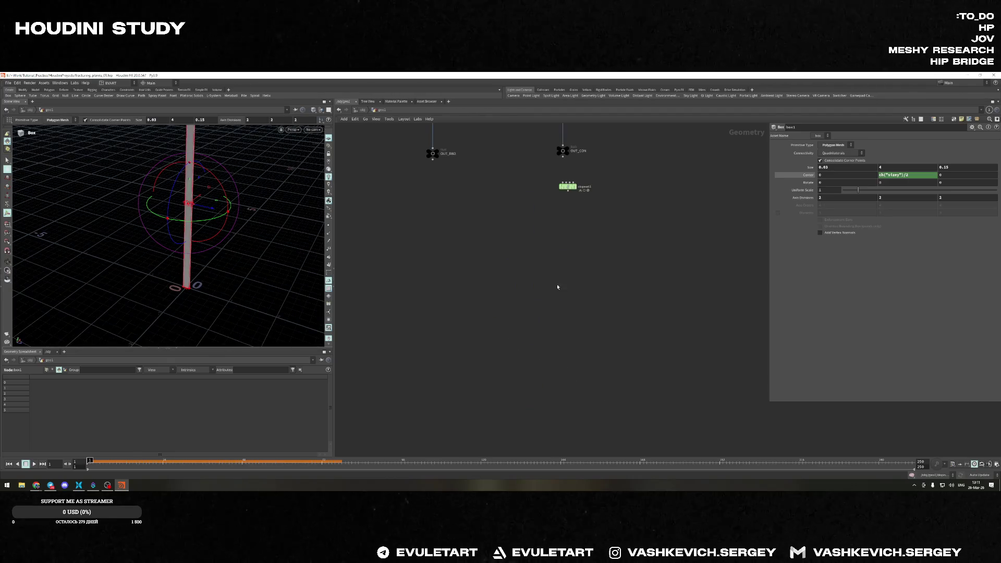
{"action": "left_click", "coordinate": [558, 185]}
{"action": "left_click", "coordinate": [34, 464]}
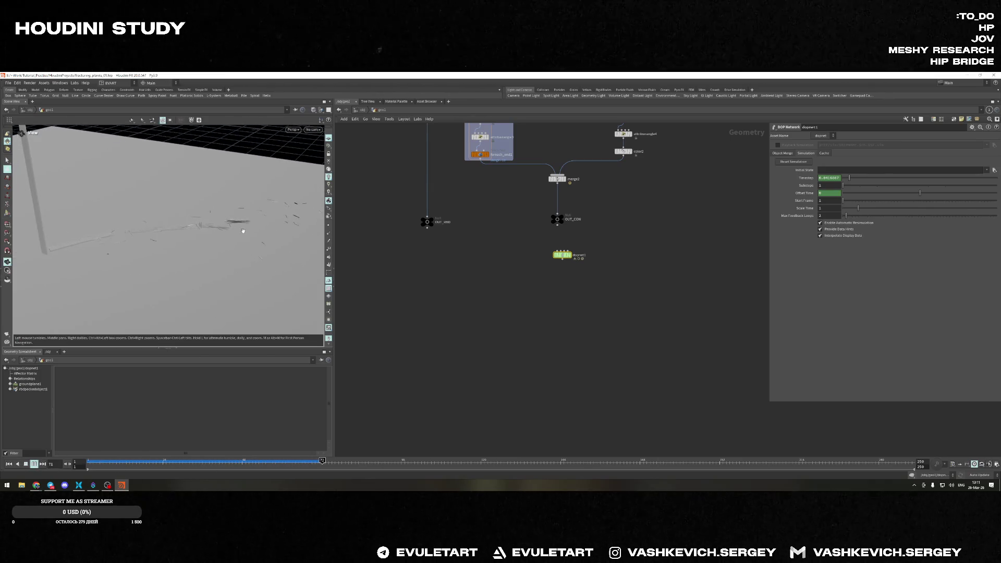
Stop playback, enter dopnet1 and limit the timeline to end at frame 100
{"action": "left_click", "coordinate": [26, 463]}
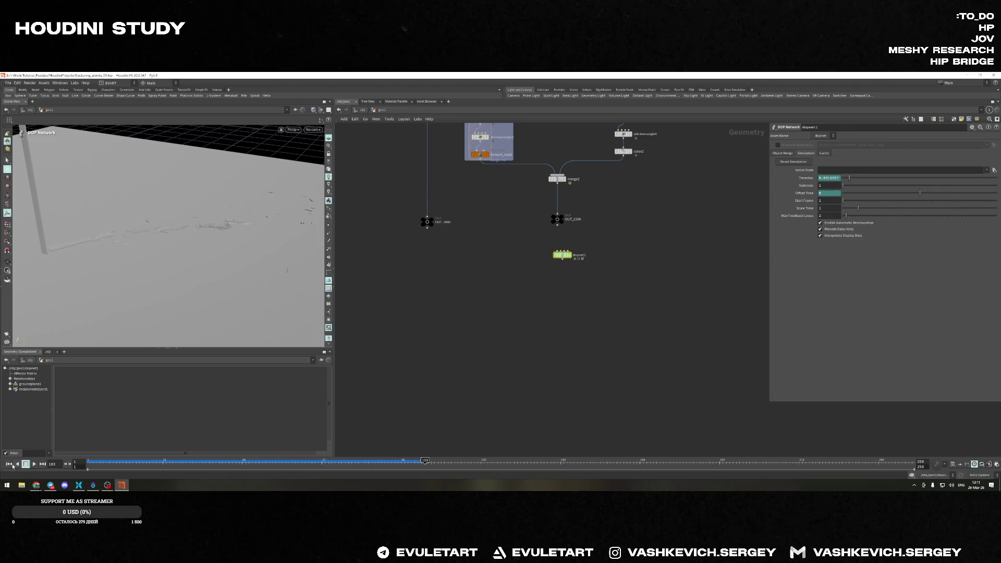
{"action": "double_click", "coordinate": [562, 255]}
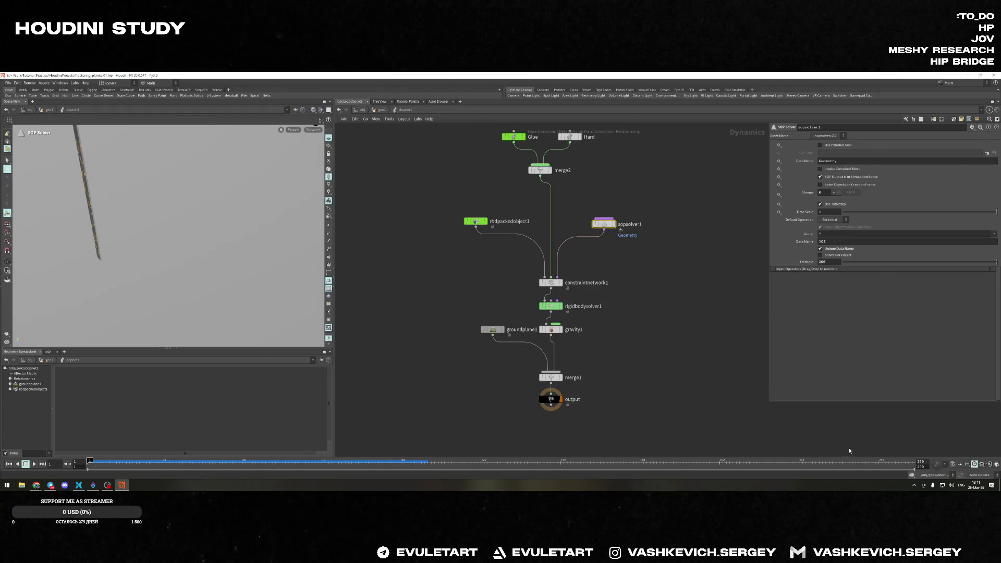
{"action": "type", "text": "100"}
{"action": "key", "text": "Return"}
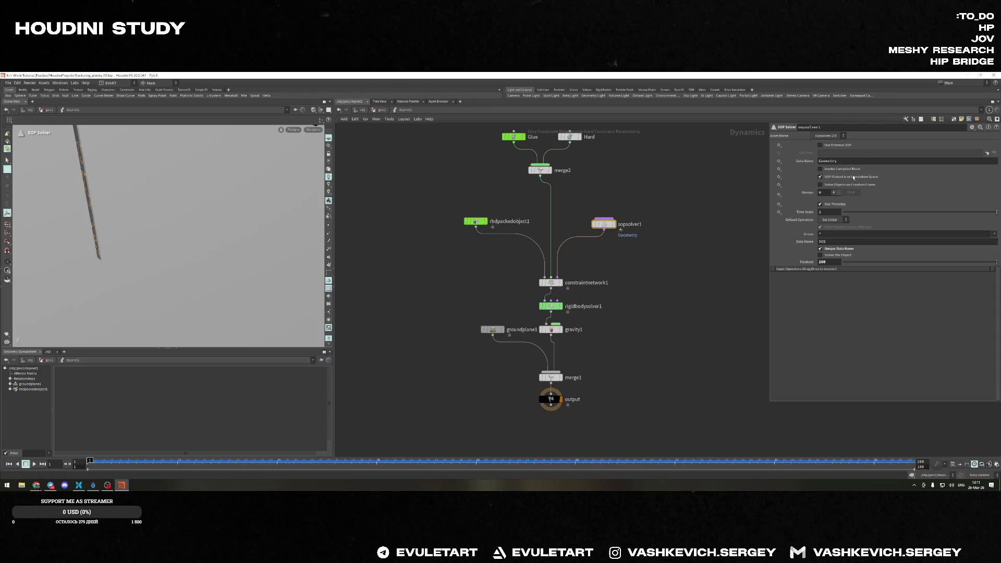
Raise the Glue constraint Strength to 1000 and replay the simulation
{"action": "left_click", "coordinate": [478, 221]}
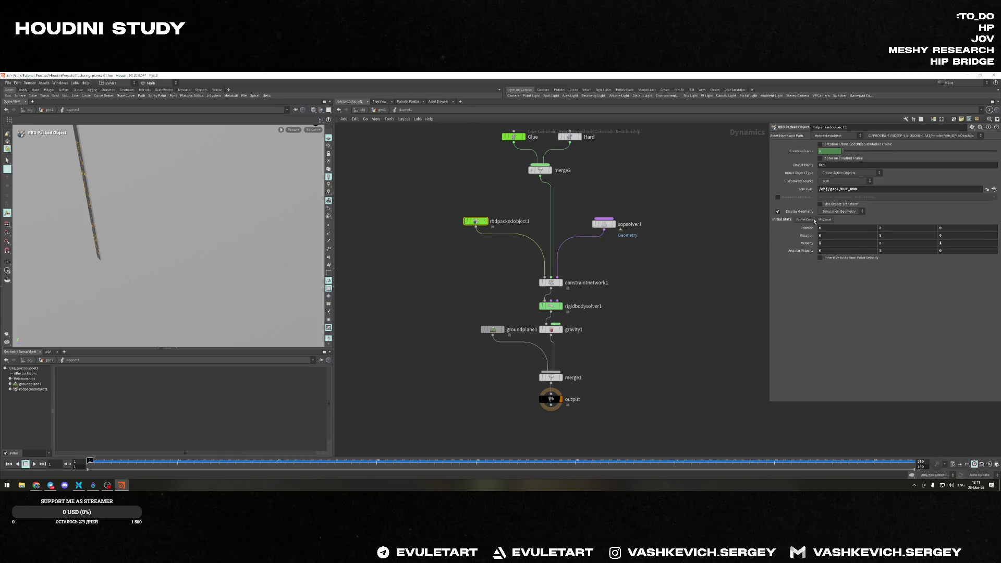
{"action": "left_click", "coordinate": [640, 221]}
{"action": "middle_click_drag", "start_coordinate": [585, 256], "coordinate": [603, 325]}
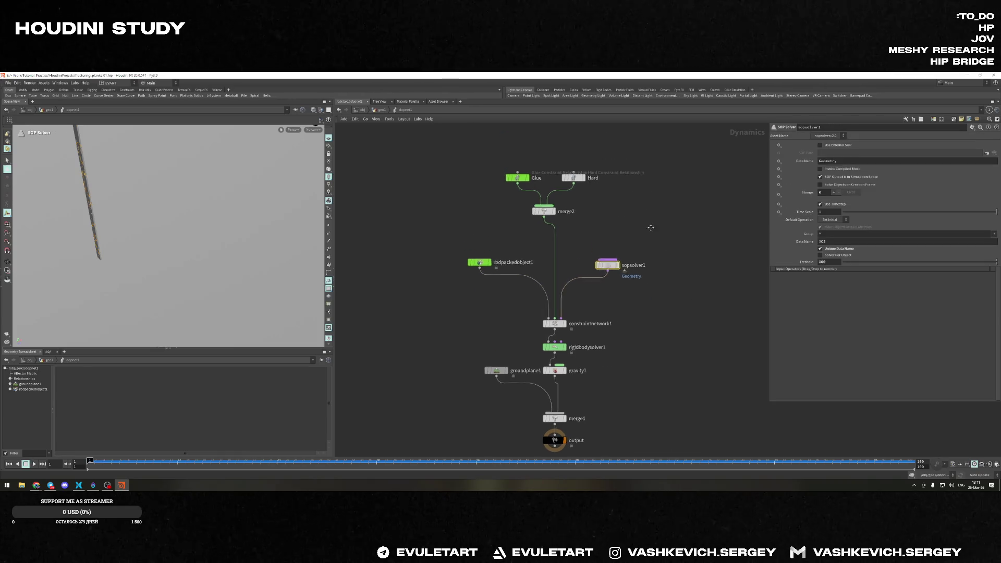
{"action": "left_click_drag", "start_coordinate": [550, 192], "coordinate": [503, 229]}
{"action": "type", "text": "0"}
{"action": "key", "text": "Up"}
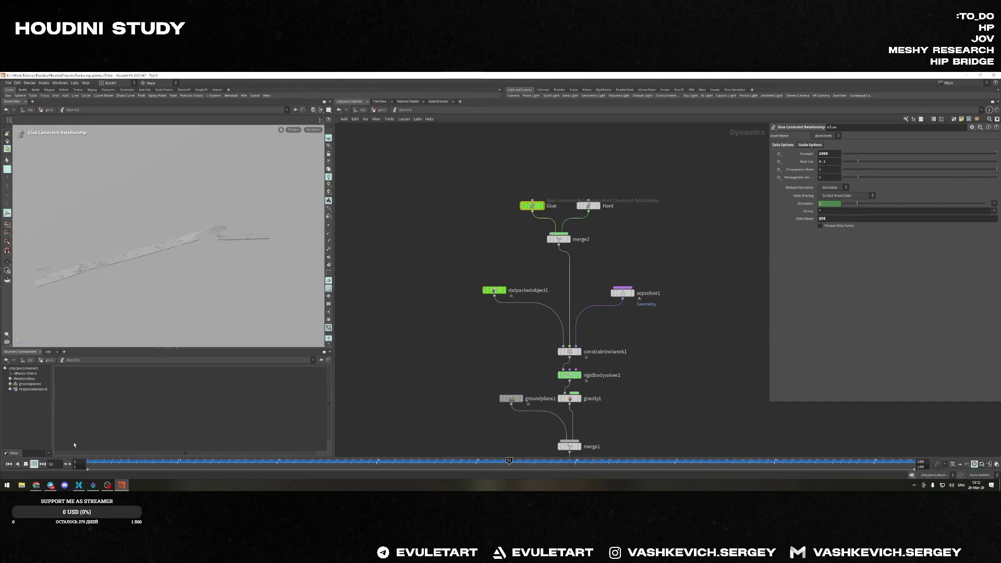
Commit the glue strength, inspect the Hard constraint and start editing sopsolver1's Threshold
{"action": "left_click", "coordinate": [34, 467]}
{"action": "key", "text": "Return"}
{"action": "left_click", "coordinate": [589, 206]}
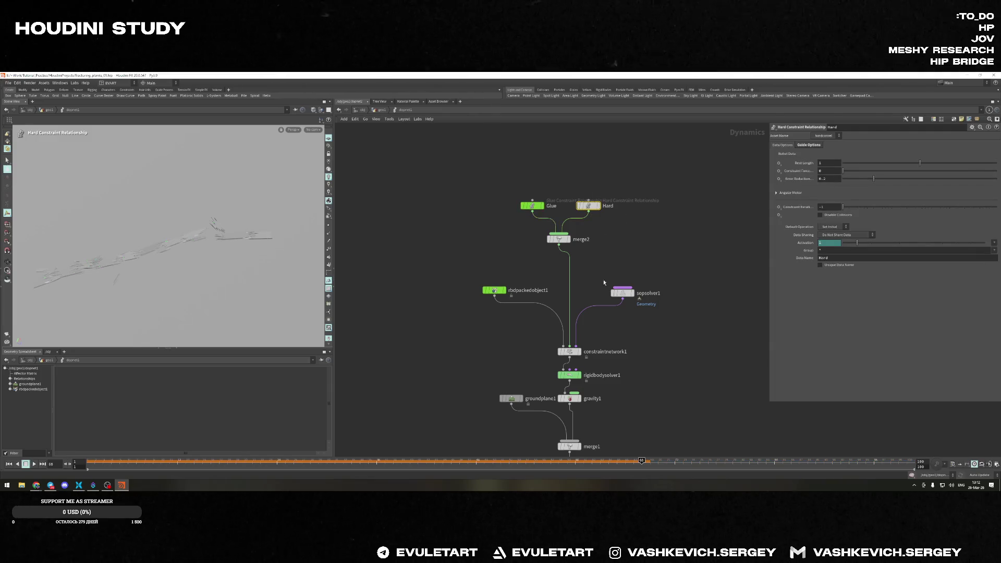
{"action": "left_click", "coordinate": [623, 292]}
{"action": "double_click", "coordinate": [833, 263]}
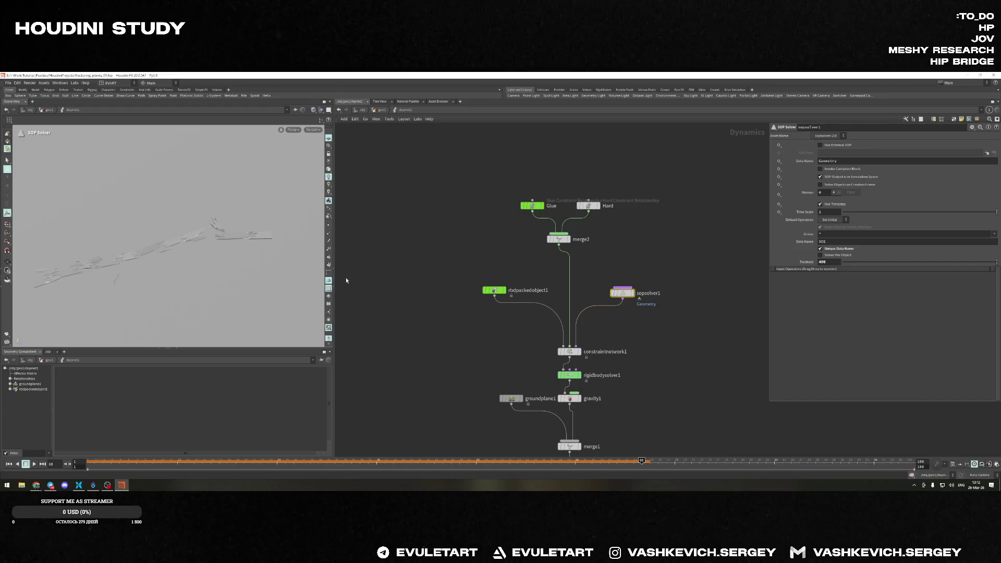
Replay the simulation with a breaking Threshold of 10, then of 1000
{"action": "key", "text": "ctrl+Left"}
{"action": "key", "text": "Up"}
{"action": "key", "text": "Escape"}
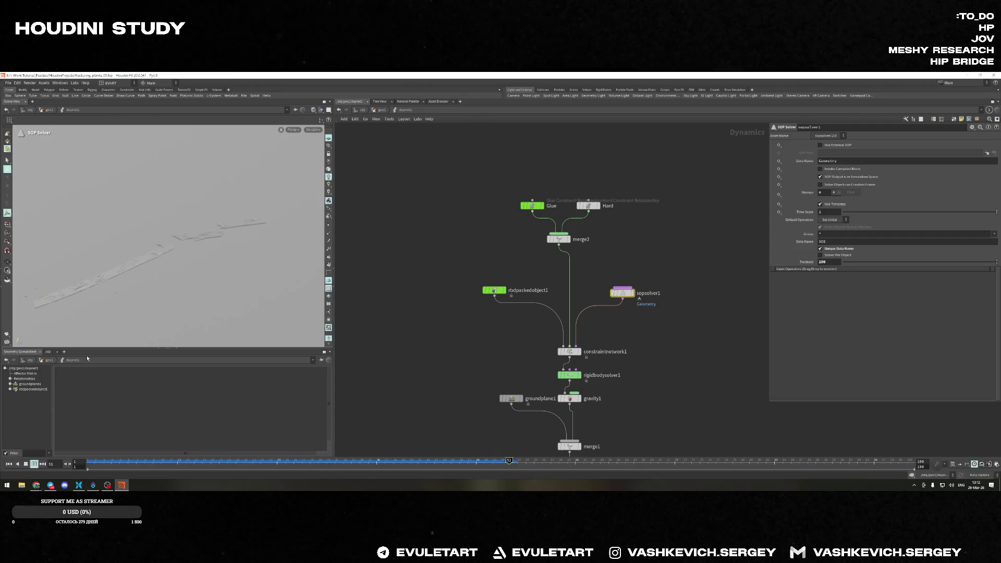
{"action": "type", "text": "10"}
{"action": "key", "text": "Return"}
{"action": "type", "text": "0"}
{"action": "key", "text": "Return"}
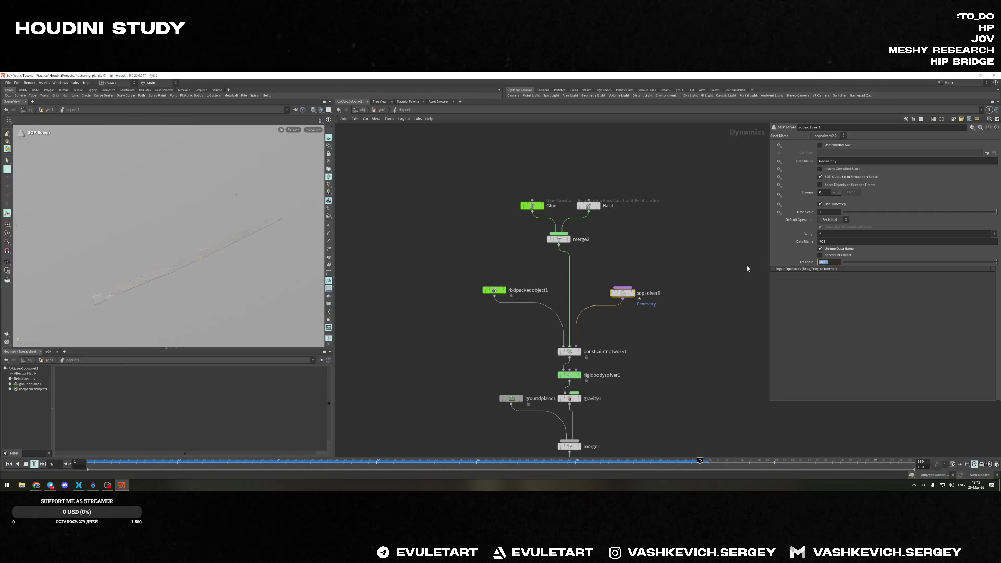
{"action": "type", "text": "400"}
Apply threshold 400, then try Glue strengths of 100, 10 and 50 during playback
{"action": "key", "text": "Return"}
{"action": "left_click", "coordinate": [532, 205]}
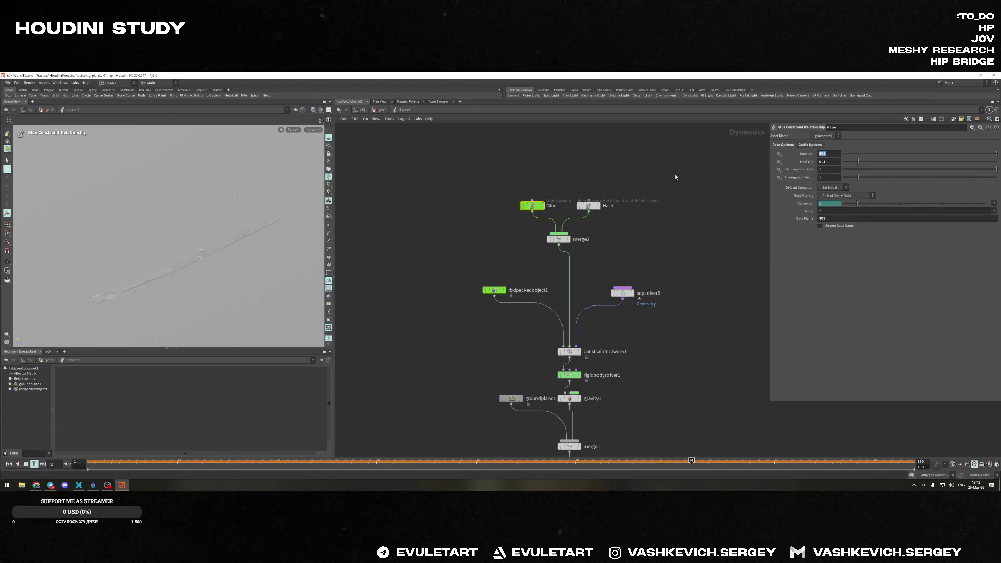
{"action": "type", "text": "1000"}
{"action": "key", "text": "BackSpace"}
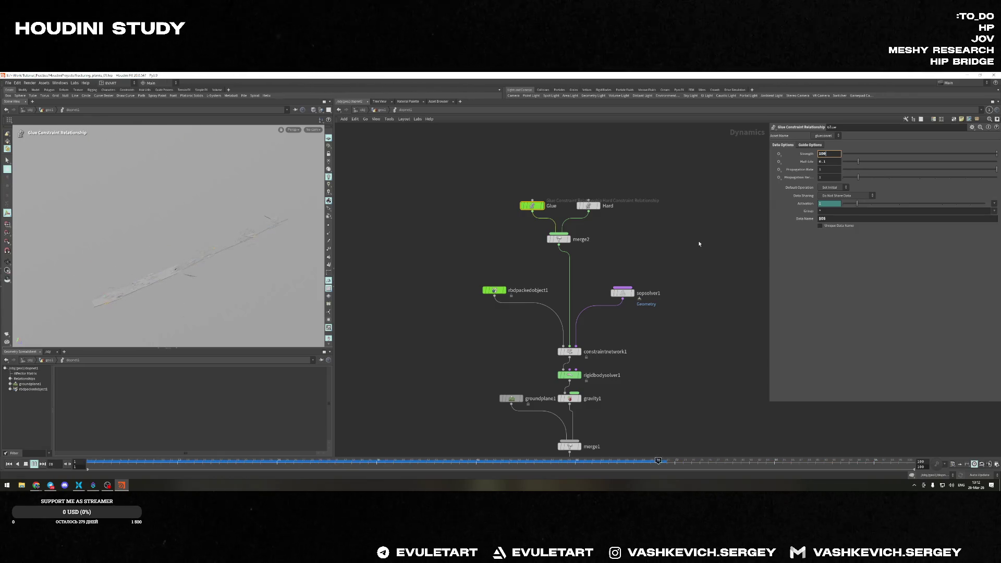
{"action": "key", "text": "BackSpace"}
{"action": "key", "text": "Return"}
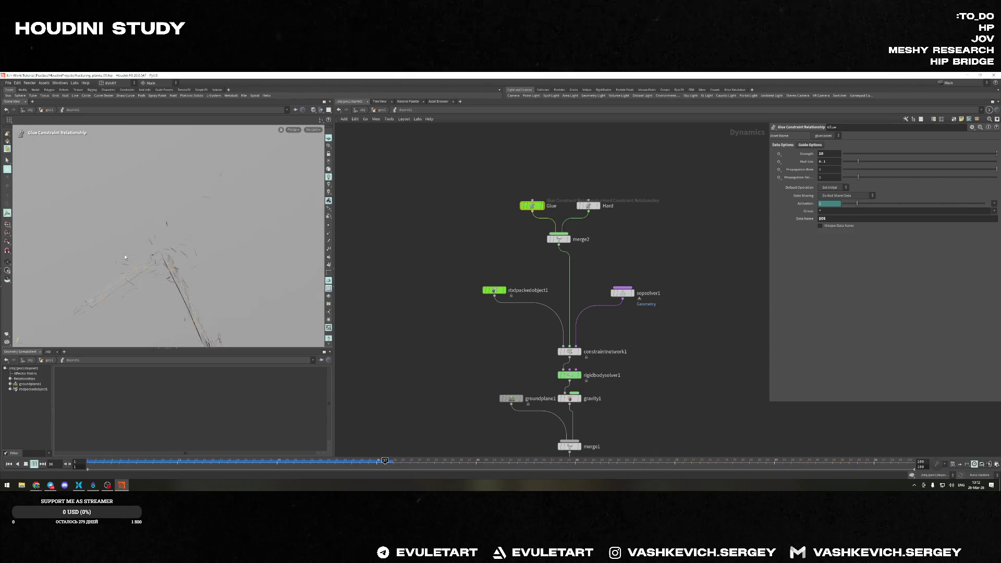
{"action": "type", "text": "50"}
{"action": "key", "text": "Return"}
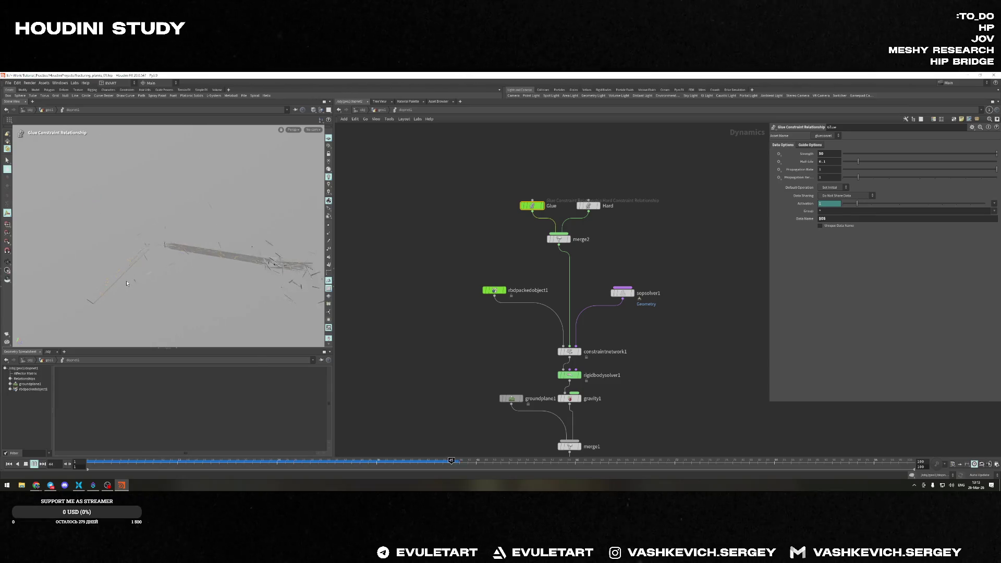
Settle on a Glue strength of 100 and orbit low to watch the plank shatter
{"action": "left_click", "coordinate": [829, 154]}
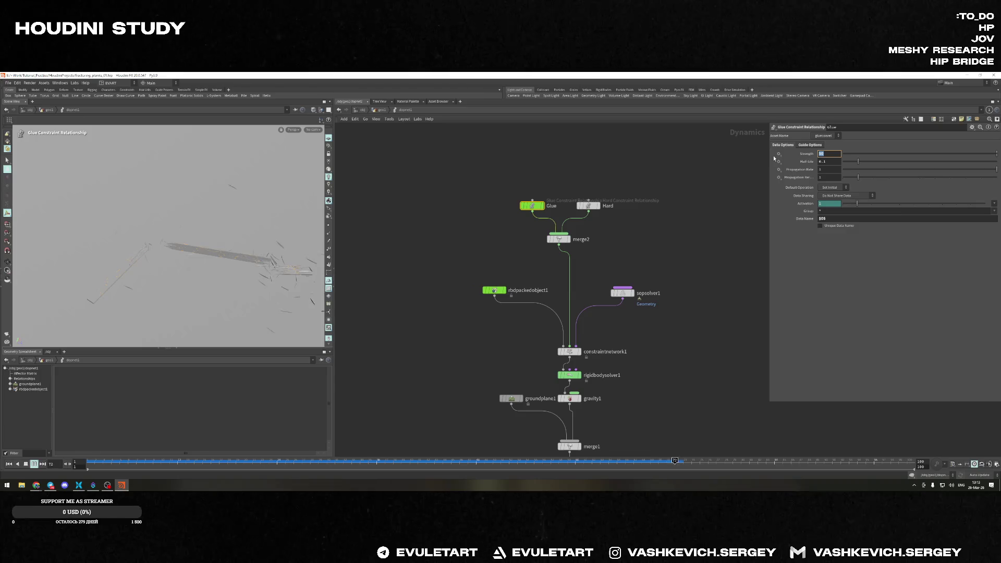
{"action": "type", "text": "100"}
{"action": "key", "text": "Return"}
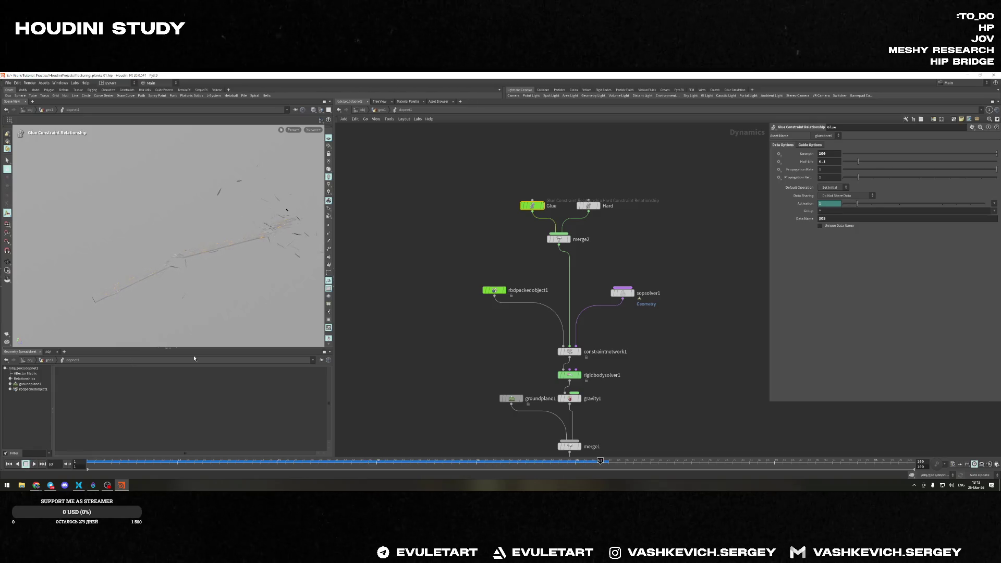
{"action": "key", "text": "Escape"}
{"action": "mouse_move", "coordinate": [196, 234]}
{"action": "left_mouse_down"}
{"action": "mouse_move", "coordinate": [129, 237]}
{"action": "mouse_move", "coordinate": [191, 262]}
{"action": "mouse_move", "coordinate": [229, 243]}
{"action": "mouse_move", "coordinate": [224, 264]}
{"action": "left_mouse_up"}
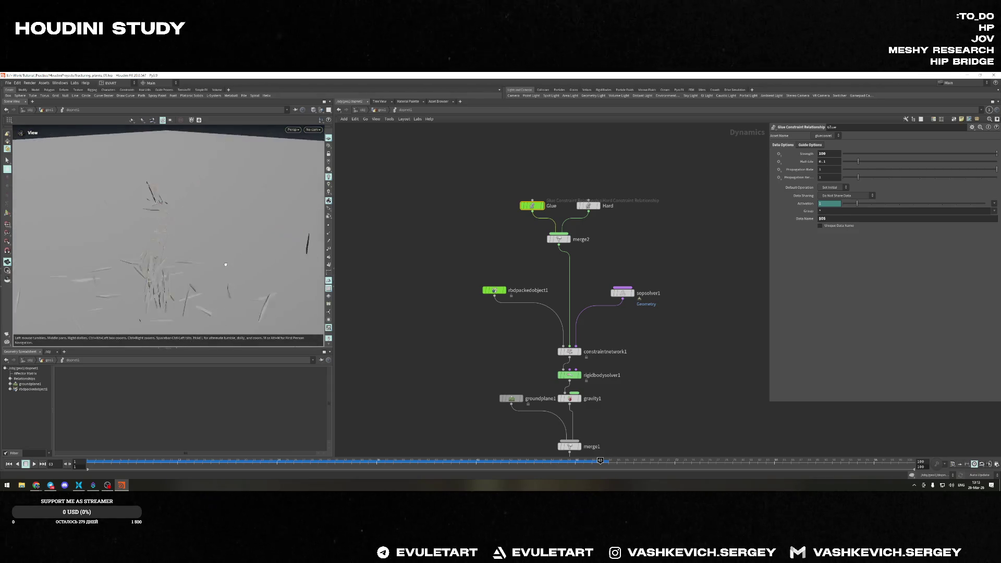
Orbit around the scattered plank debris from low and high angles through later frames
{"action": "left_click_drag", "start_coordinate": [224, 265], "coordinate": [44, 427]}
{"action": "left_click", "coordinate": [33, 464]}
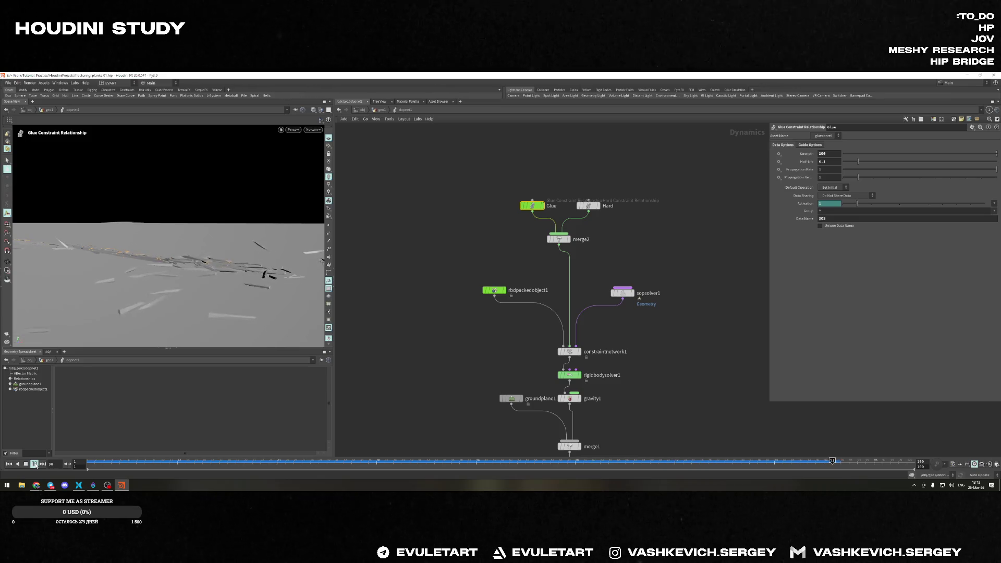
{"action": "left_click_drag", "start_coordinate": [176, 252], "coordinate": [105, 239]}
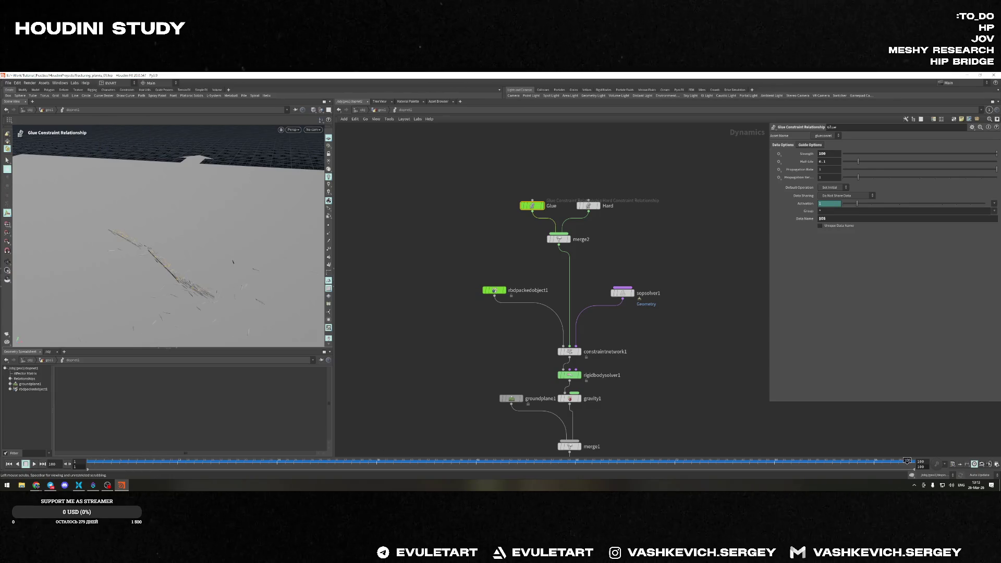
{"action": "key", "text": "Up"}
{"action": "mouse_move", "coordinate": [313, 320]}
{"action": "left_mouse_down"}
{"action": "mouse_move", "coordinate": [169, 265]}
{"action": "mouse_move", "coordinate": [144, 237]}
{"action": "mouse_move", "coordinate": [308, 292]}
{"action": "left_mouse_up"}
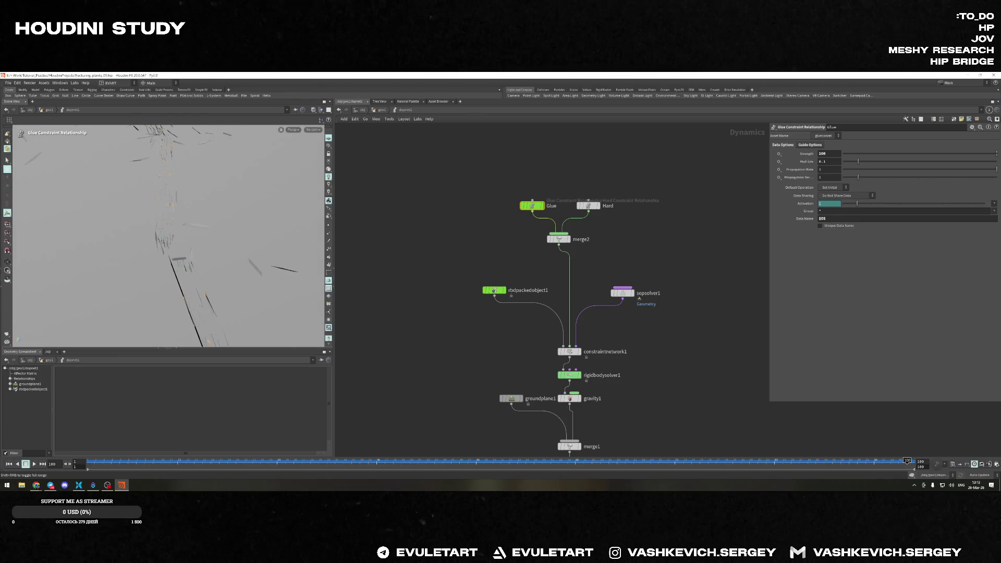
Switch briefly to the web browser and return to Houdini
{"action": "left_click", "coordinate": [36, 484]}
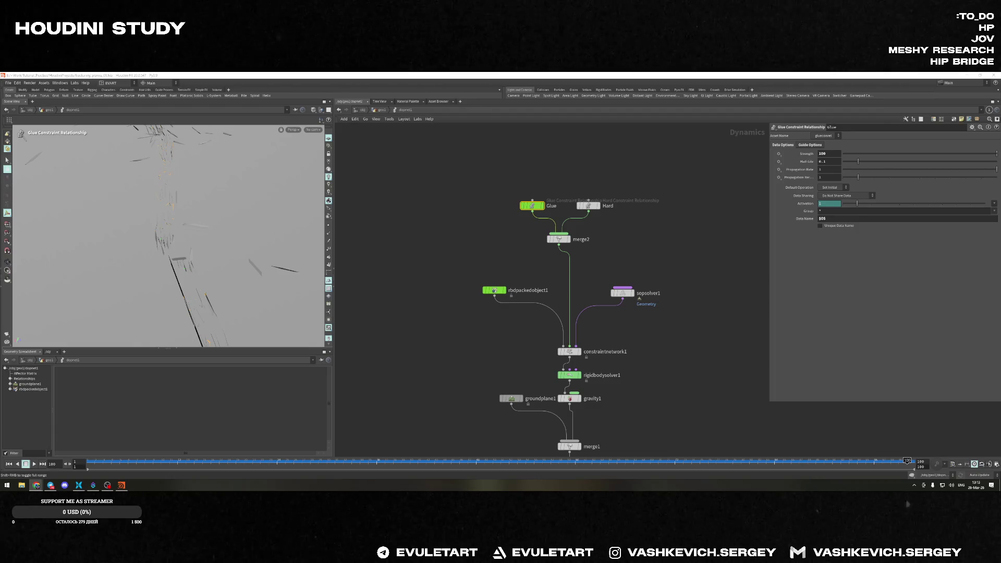
{"action": "left_click", "coordinate": [519, 427]}
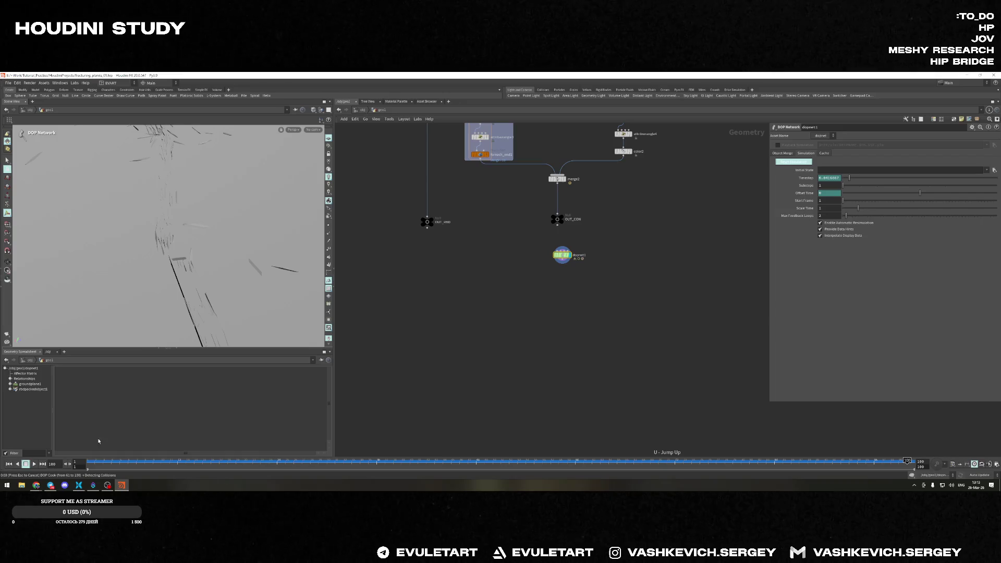
Rewind to frame 1 and bring up box1's parameters with its interactive handle
{"action": "key", "text": "ctrl+Up"}
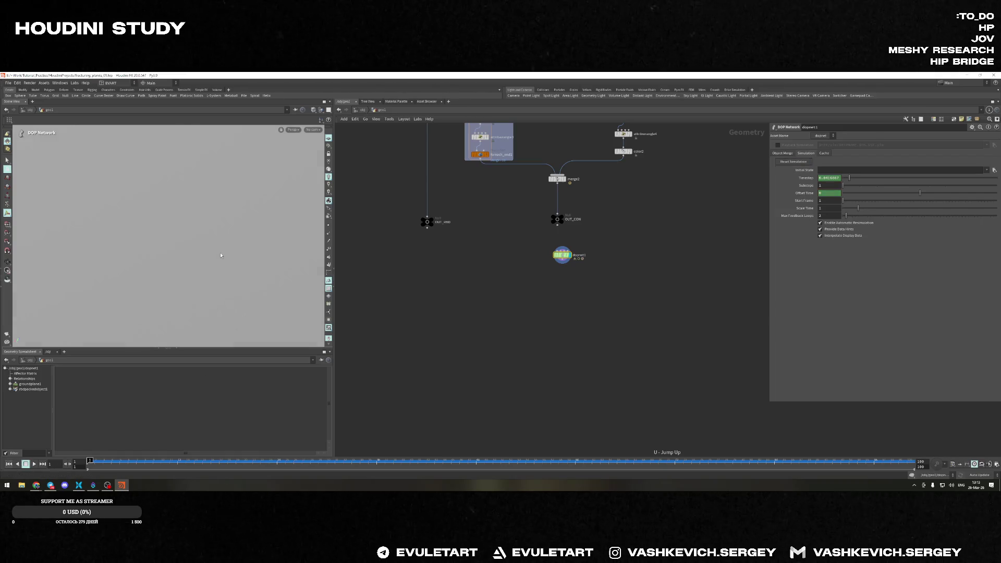
{"action": "key", "text": "Escape"}
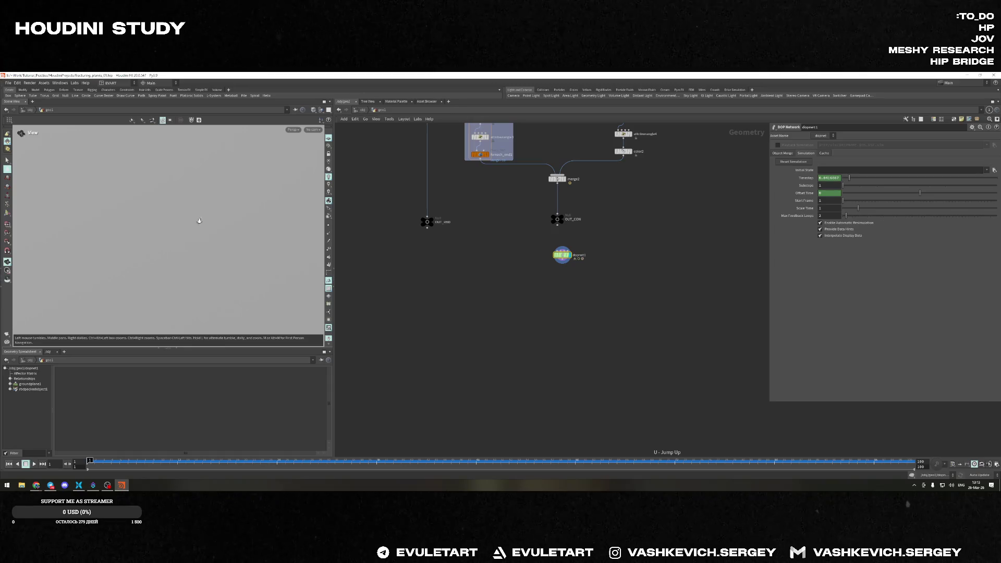
{"action": "mouse_move", "coordinate": [196, 217]}
{"action": "left_mouse_down"}
{"action": "mouse_move", "coordinate": [285, 271]}
{"action": "mouse_move", "coordinate": [250, 302]}
{"action": "mouse_move", "coordinate": [201, 250]}
{"action": "mouse_move", "coordinate": [204, 219]}
{"action": "mouse_move", "coordinate": [216, 218]}
{"action": "left_mouse_up"}
{"action": "scroll", "coordinate": [484, 188], "scroll_direction": "up", "scroll_amount": 2}
{"action": "scroll", "coordinate": [477, 184], "scroll_direction": "up", "scroll_amount": 3}
{"action": "scroll", "coordinate": [476, 184], "scroll_direction": "up", "scroll_amount": 3}
{"action": "left_click", "coordinate": [551, 219]}
{"action": "key", "text": "Return"}
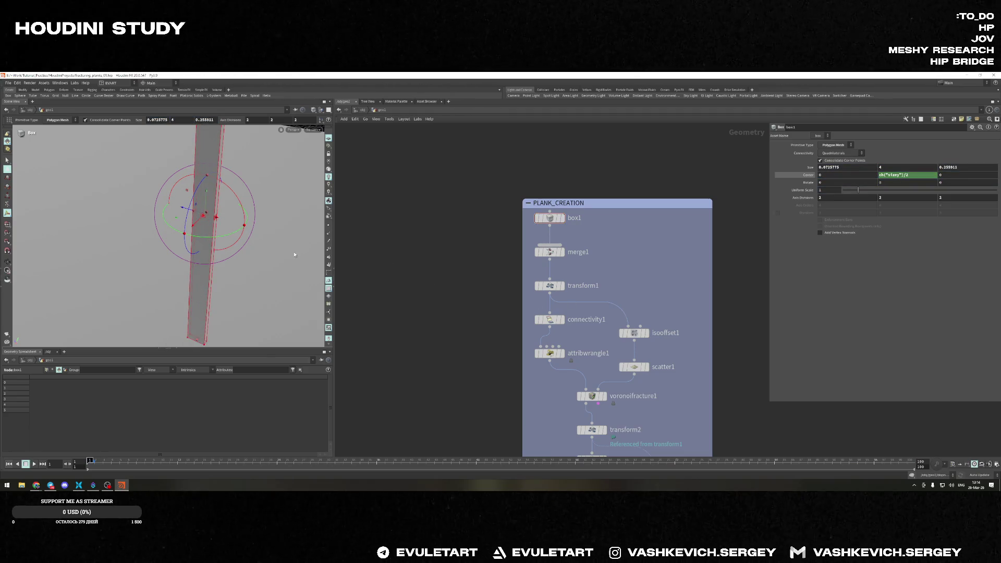
Select dopnet1 and play the simulation until the plank falls and shatters
{"action": "key", "text": "Escape"}
{"action": "scroll", "coordinate": [459, 383], "scroll_direction": "down", "scroll_amount": 5}
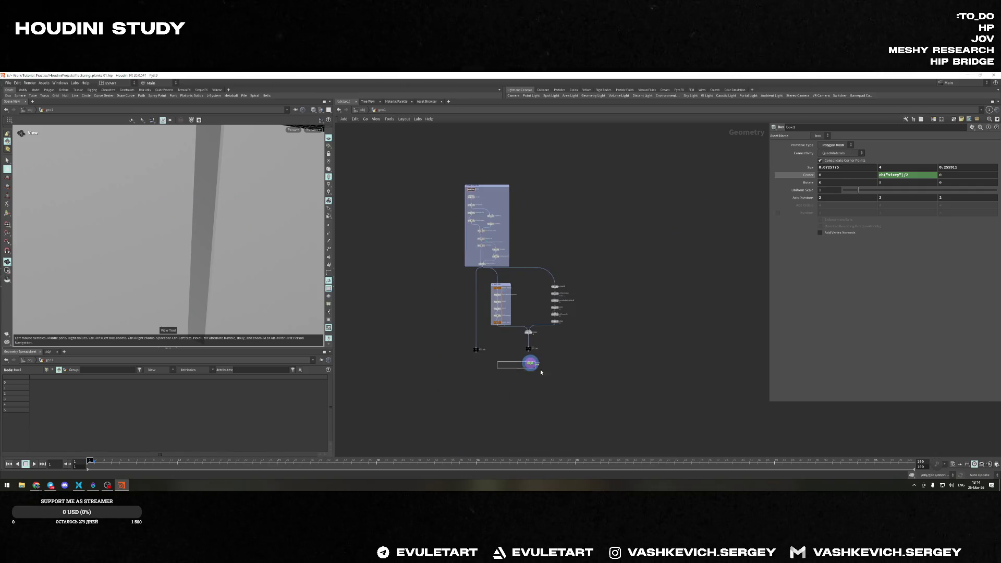
{"action": "left_click", "coordinate": [530, 362]}
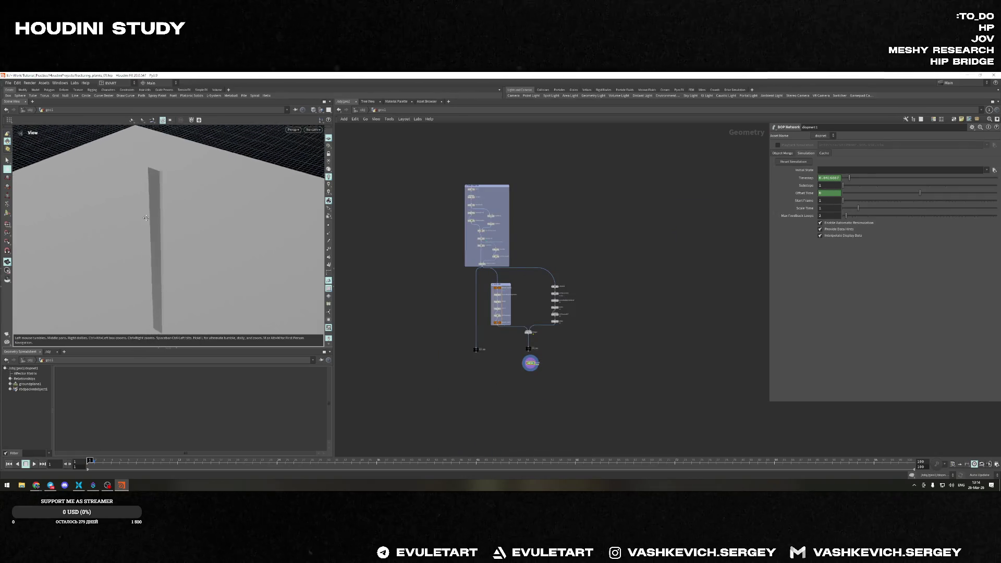
{"action": "mouse_move", "coordinate": [247, 253]}
{"action": "left_mouse_down"}
{"action": "mouse_move", "coordinate": [214, 355]}
{"action": "mouse_move", "coordinate": [186, 377]}
{"action": "left_mouse_up"}
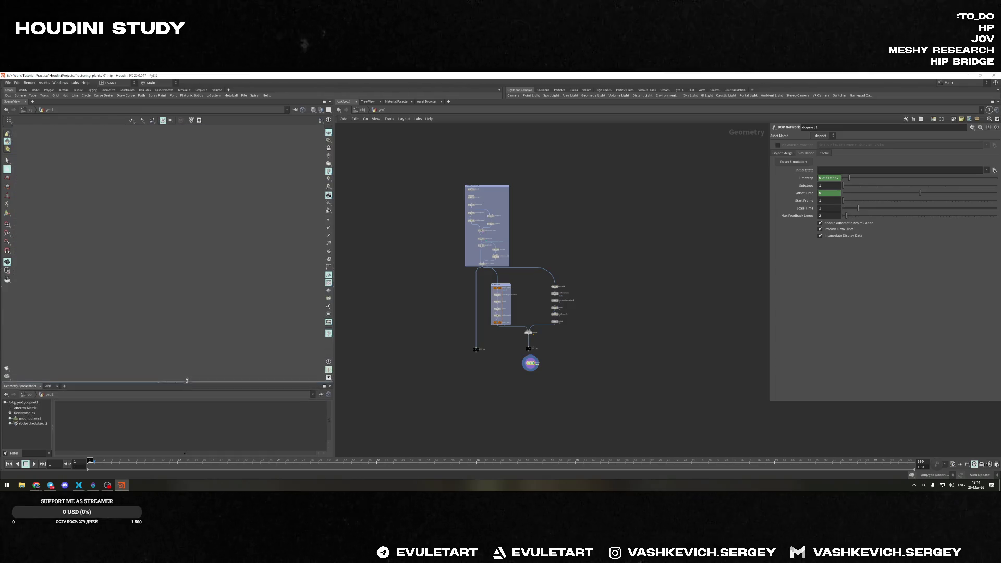
{"action": "left_click", "coordinate": [34, 463]}
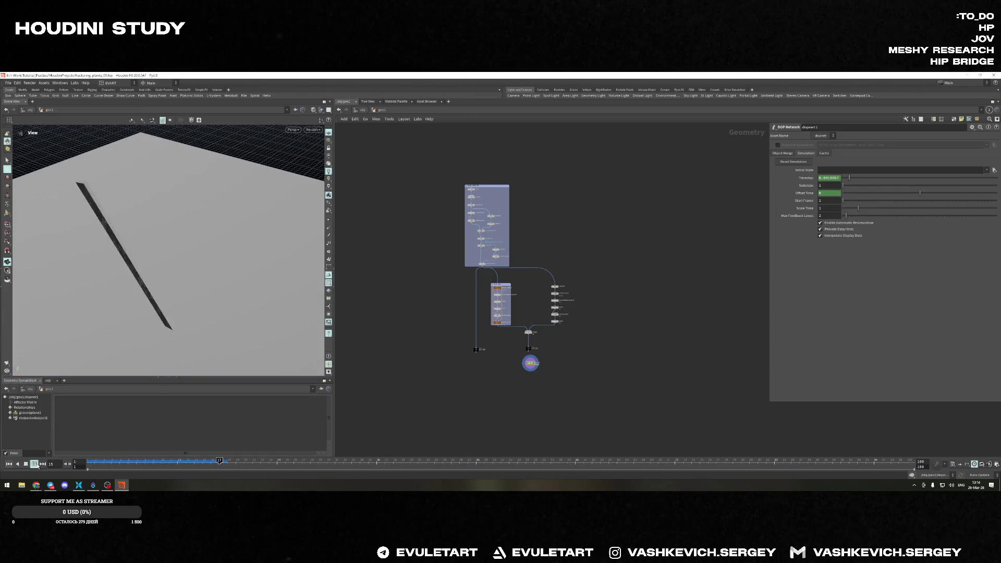
{"action": "scroll", "coordinate": [127, 281], "scroll_direction": "up", "scroll_amount": 3}
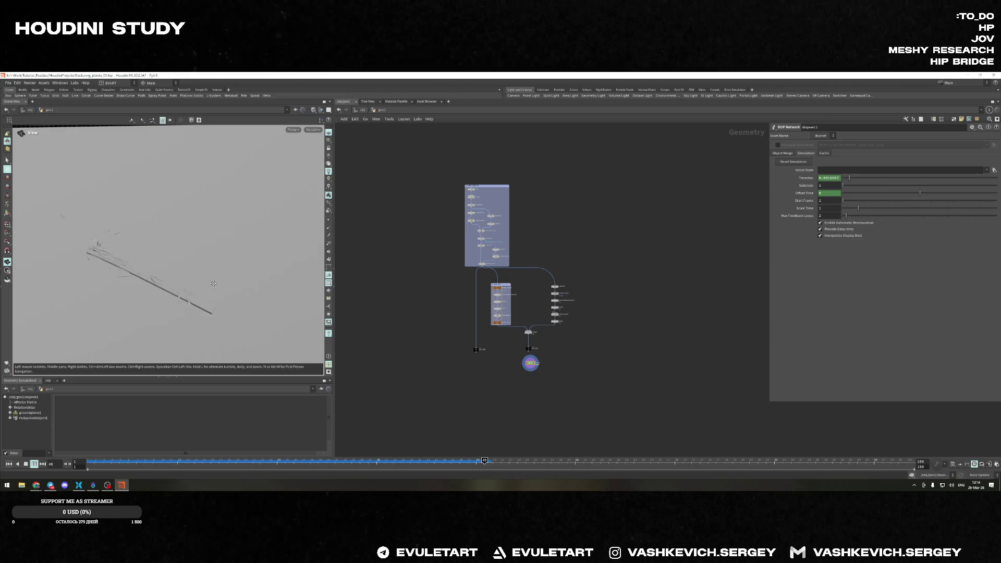
{"action": "left_click", "coordinate": [26, 463]}
Inspect the fragments from several angles, rewind to the start and enter the DOP network
{"action": "left_click_drag", "start_coordinate": [125, 329], "coordinate": [245, 228]}
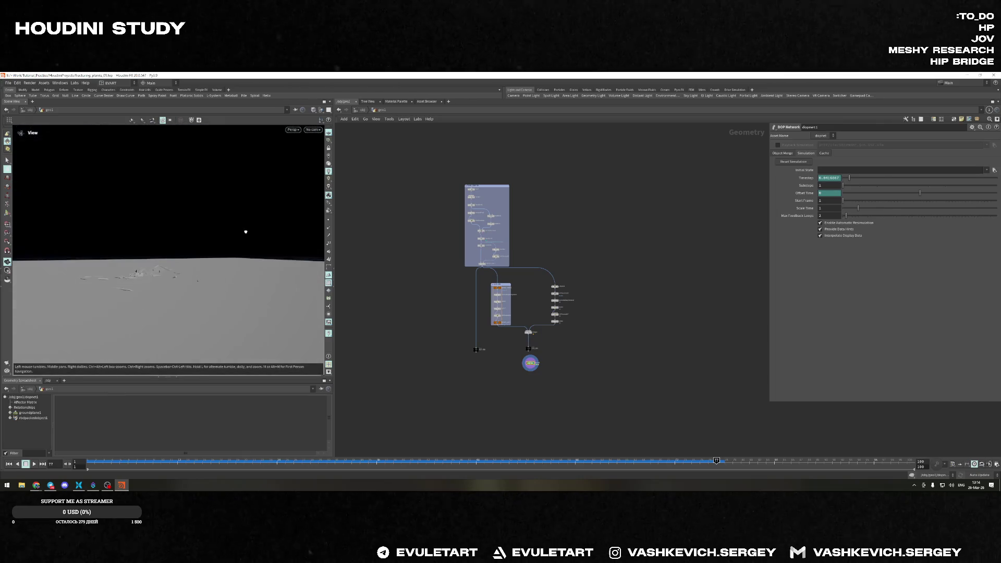
{"action": "mouse_move", "coordinate": [298, 335]}
{"action": "left_mouse_down"}
{"action": "mouse_move", "coordinate": [203, 313]}
{"action": "mouse_move", "coordinate": [131, 264]}
{"action": "left_mouse_up"}
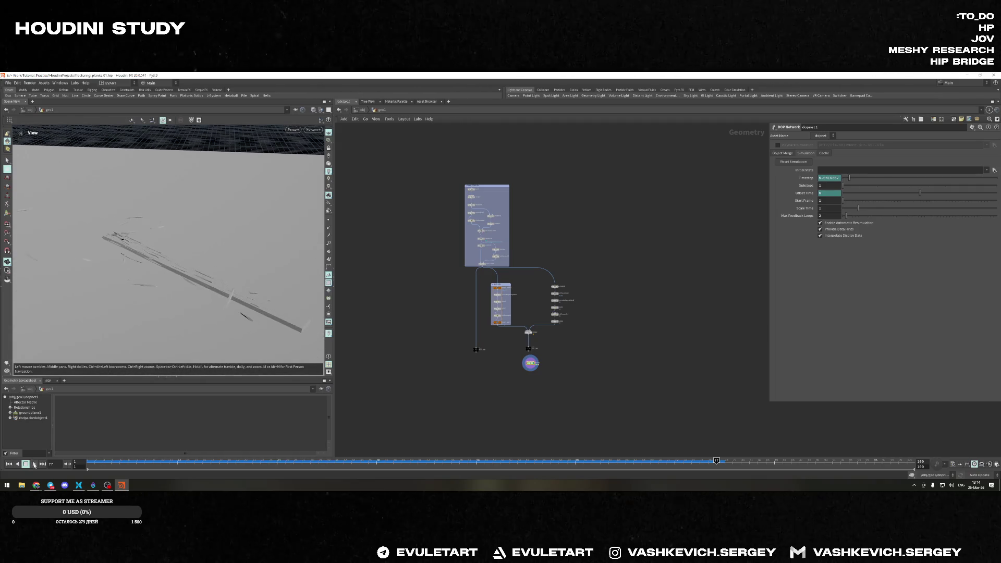
{"action": "left_click", "coordinate": [9, 463]}
{"action": "left_click_drag", "start_coordinate": [246, 273], "coordinate": [208, 268]}
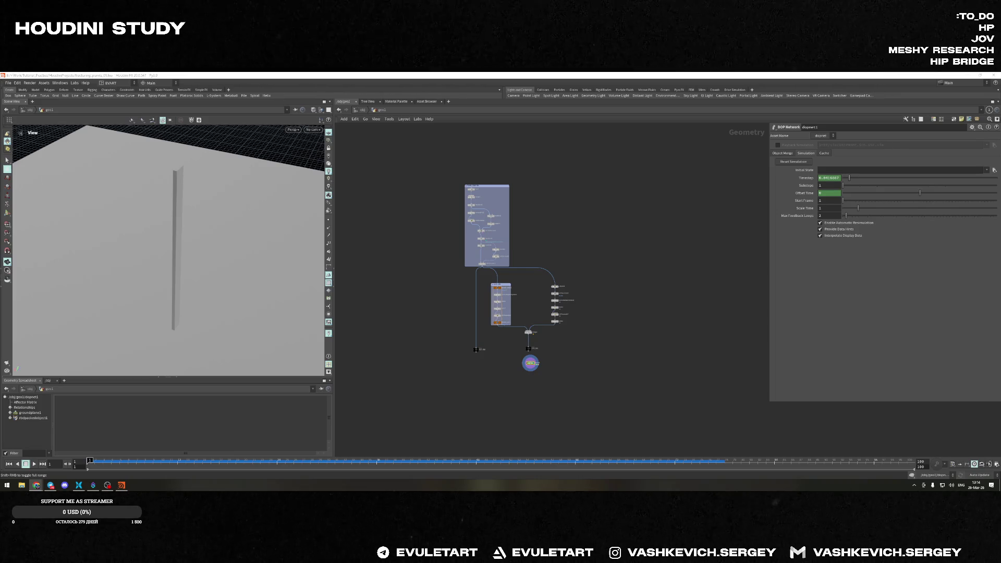
{"action": "scroll", "coordinate": [559, 376], "scroll_direction": "up", "scroll_amount": 3}
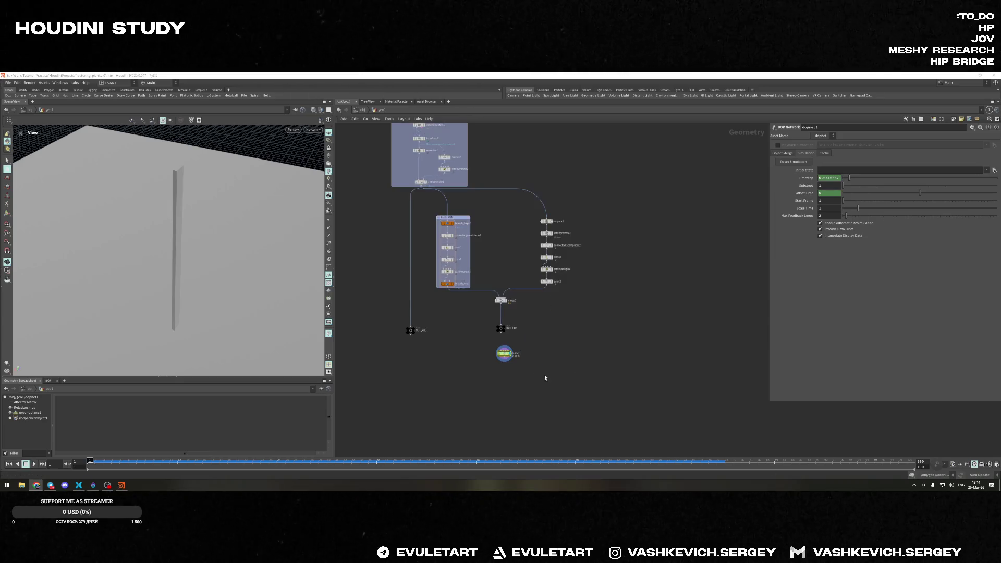
{"action": "double_click", "coordinate": [504, 354]}
{"action": "scroll", "coordinate": [558, 269], "scroll_direction": "down", "scroll_amount": 3}
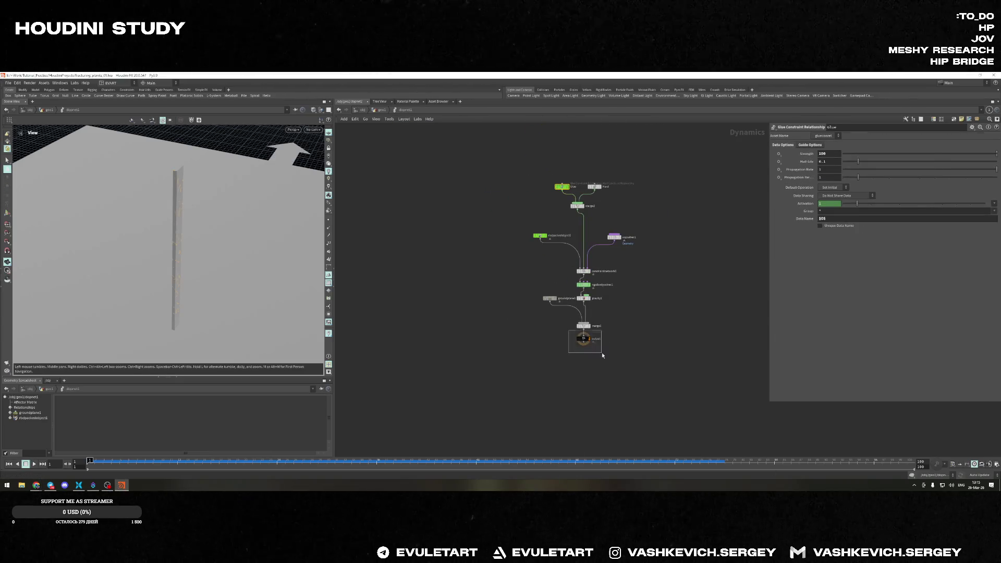
Raise sopsolver1's Threshold from 400 to 1000 and scrub to about frame 15 to re-cook
{"action": "middle_click_drag", "start_coordinate": [559, 268], "coordinate": [540, 301]}
{"action": "left_click", "coordinate": [521, 267]}
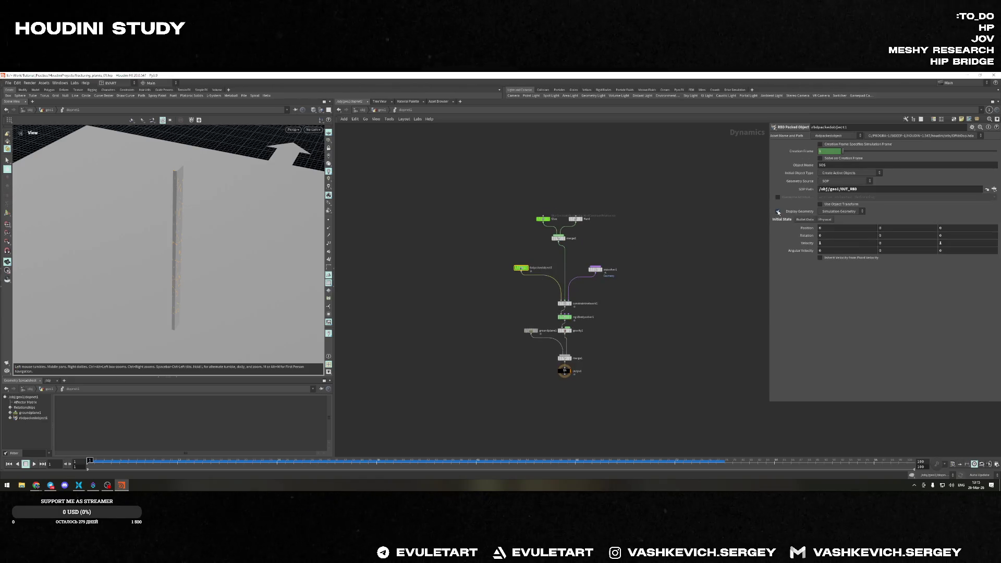
{"action": "left_click_drag", "start_coordinate": [213, 232], "coordinate": [235, 246]}
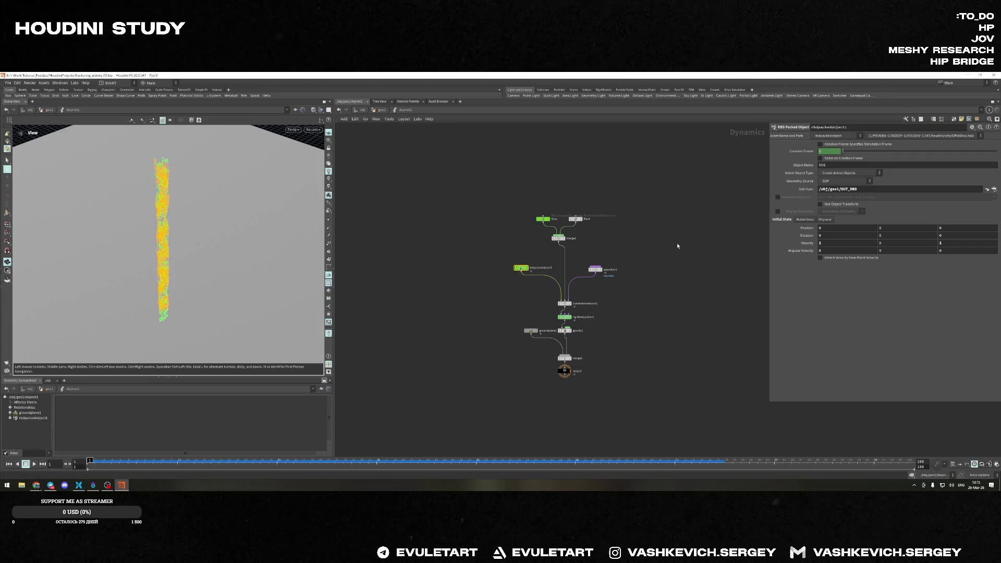
{"action": "left_click", "coordinate": [595, 269]}
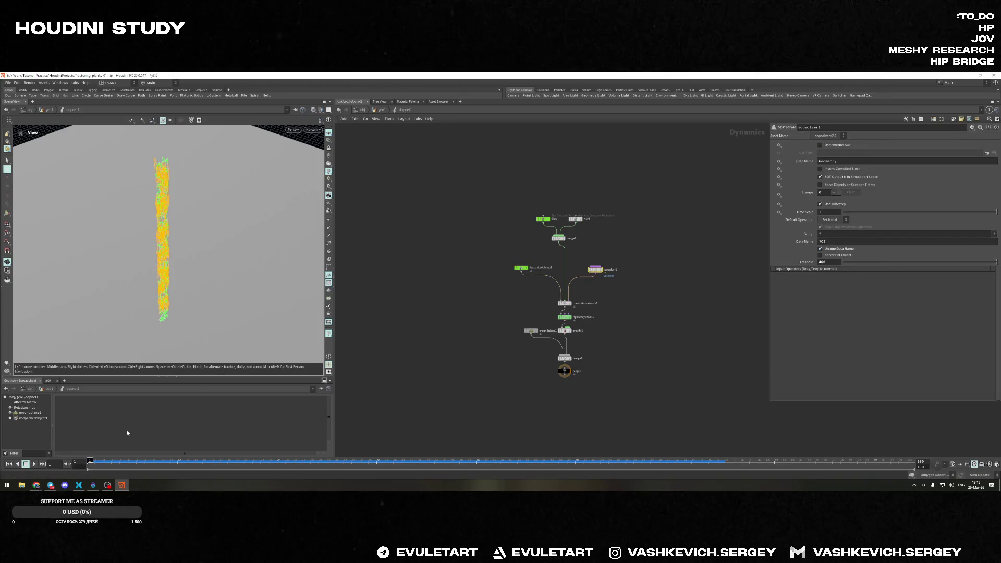
{"action": "left_click_drag", "start_coordinate": [94, 458], "coordinate": [210, 454]}
{"action": "type", "text": "1000"}
{"action": "key", "text": "Return"}
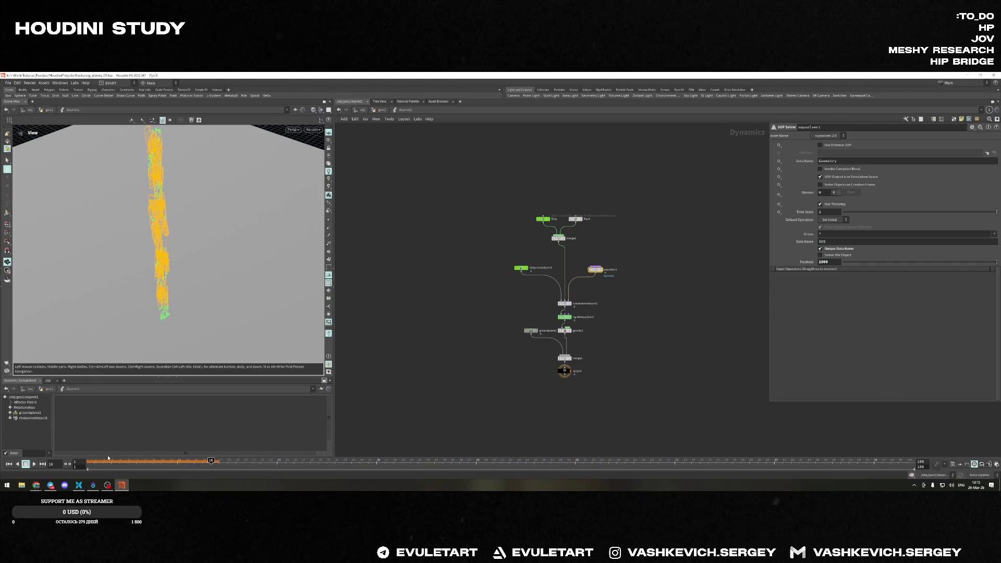
{"action": "left_click_drag", "start_coordinate": [88, 459], "coordinate": [201, 454]}
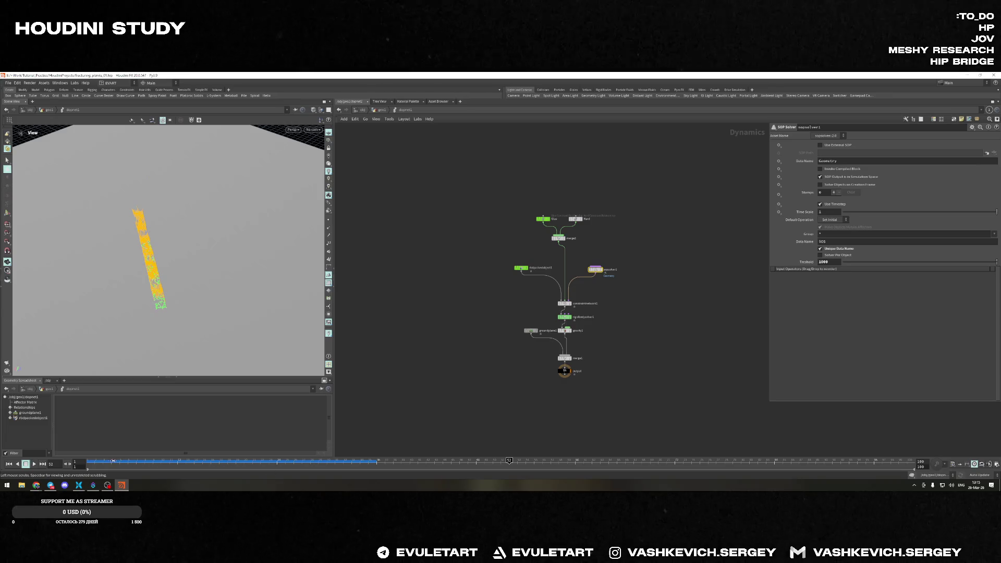
Lower the Threshold to 10 and replay the plank fracture from frame 1
{"action": "left_click", "coordinate": [9, 463]}
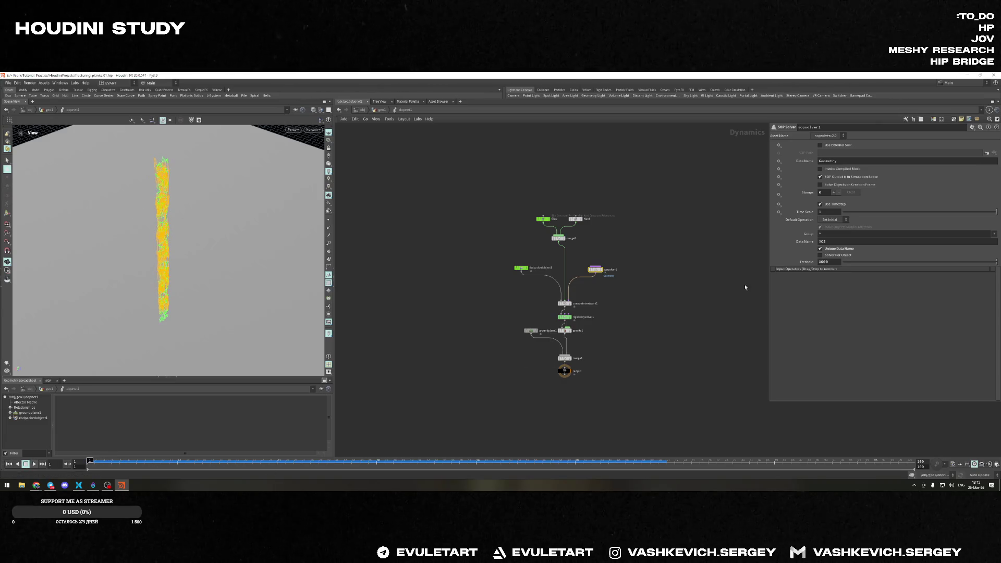
{"action": "left_click", "coordinate": [836, 261]}
{"action": "key", "text": "BackSpace"}
{"action": "key", "text": "BackSpace"}
{"action": "key", "text": "Return"}
{"action": "left_click", "coordinate": [34, 463]}
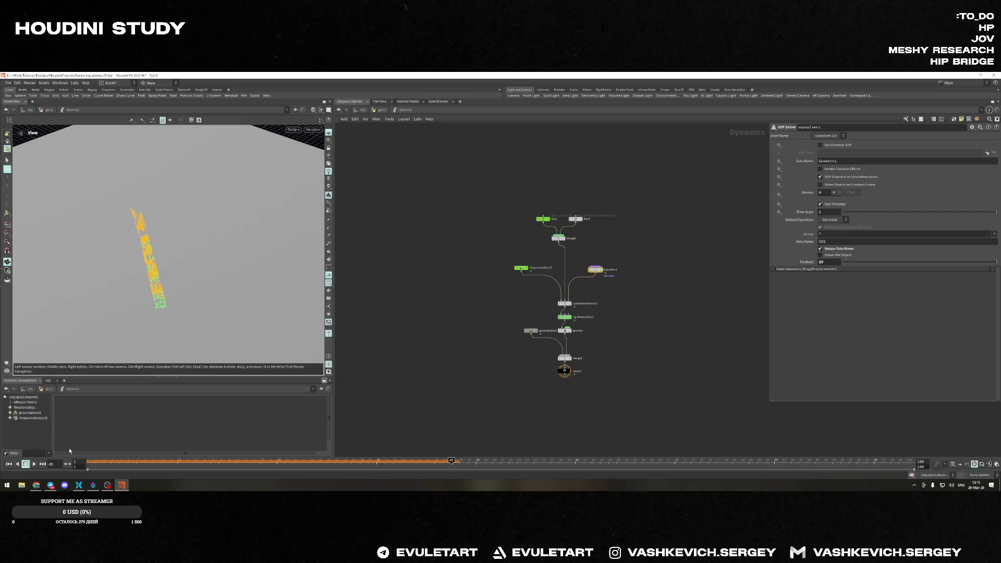
{"action": "left_click", "coordinate": [17, 463]}
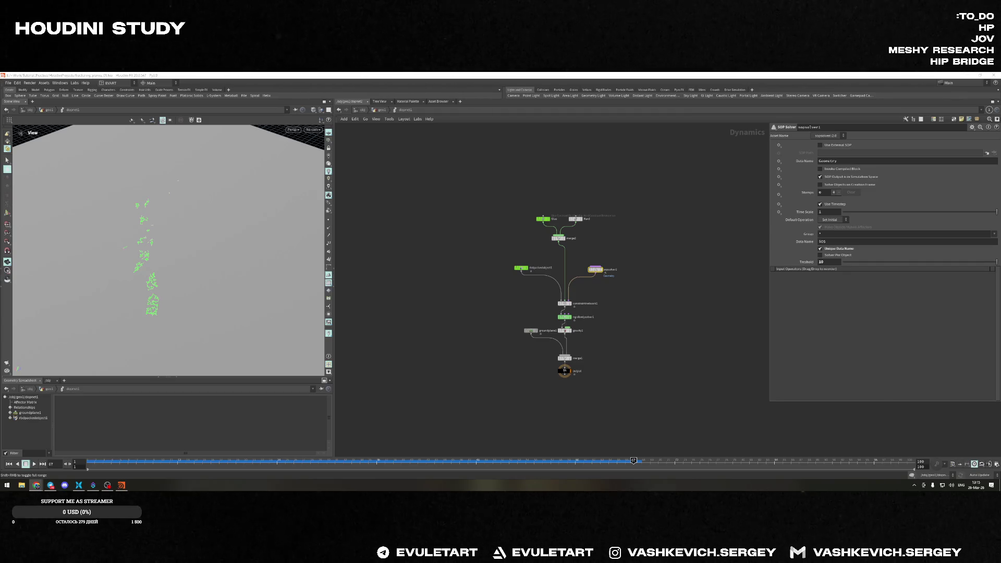
Raise the Treshold to 30 and reset the simulation to frame 1 between replays
{"action": "left_click", "coordinate": [178, 460]}
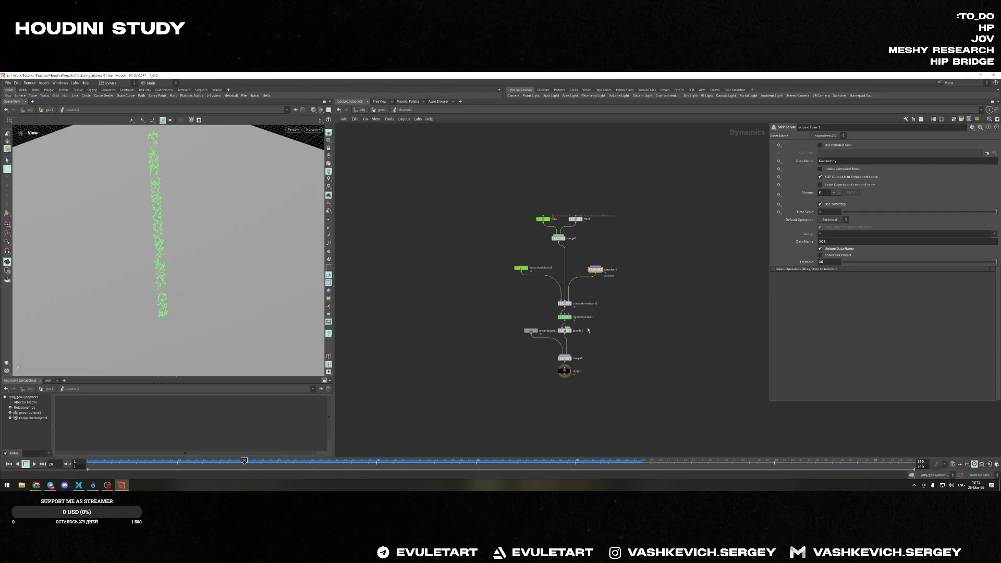
{"action": "type", "text": "30"}
{"action": "key", "text": "Return"}
{"action": "left_click", "coordinate": [94, 461]}
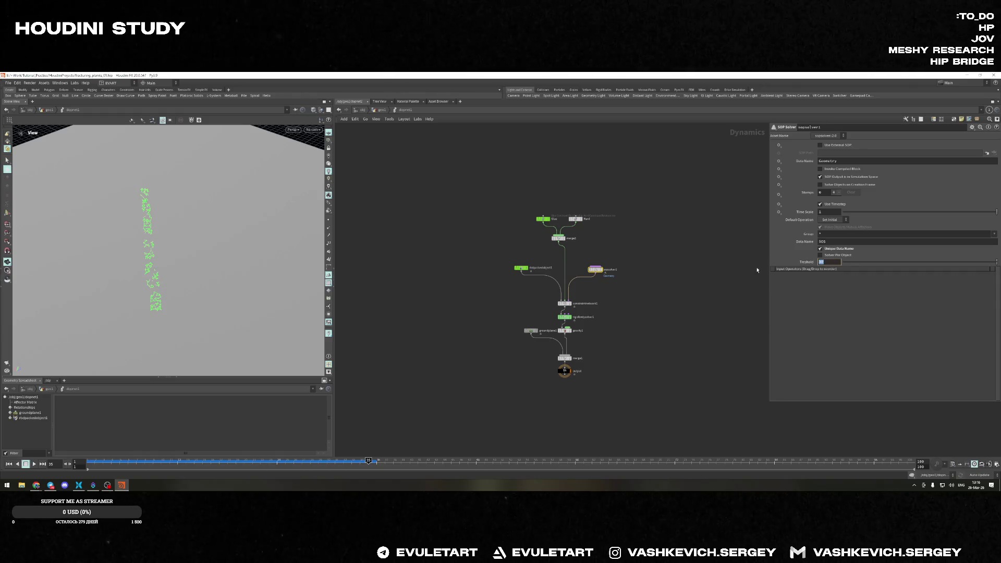
{"action": "left_click", "coordinate": [49, 463]}
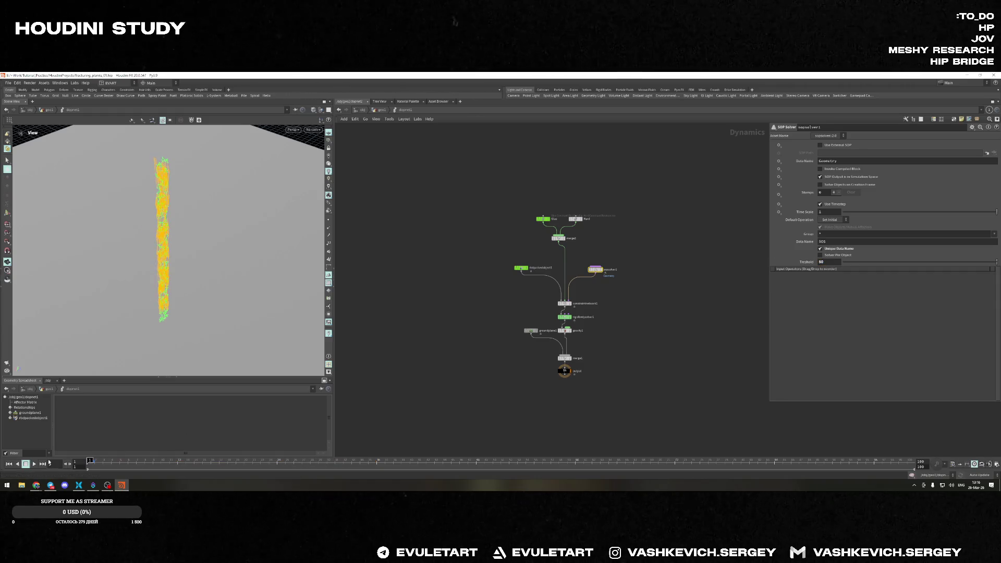
Scrub to about frame 25, enter a new Treshold value and step through the recooked frames
{"action": "left_click_drag", "start_coordinate": [91, 460], "coordinate": [393, 460]}
{"action": "left_click_drag", "start_coordinate": [834, 261], "coordinate": [774, 265]}
{"action": "type", "text": "60"}
{"action": "key", "text": "Return"}
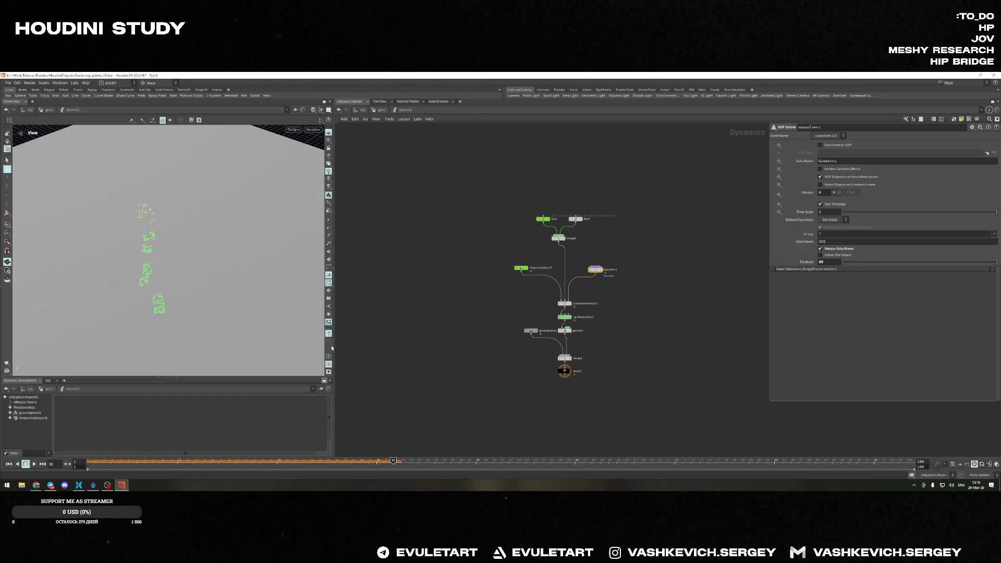
{"action": "left_click_drag", "start_coordinate": [88, 460], "coordinate": [554, 430]}
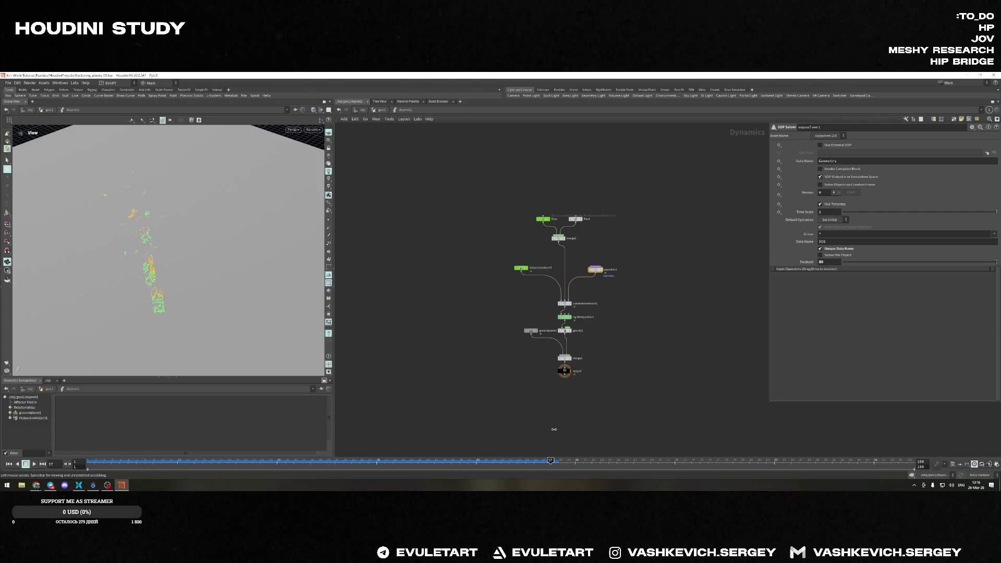
{"action": "type", "text": "10"}
Commit a Treshold of about 70, replay from the start at ground level and rewind to frame 1
{"action": "key", "text": "Return"}
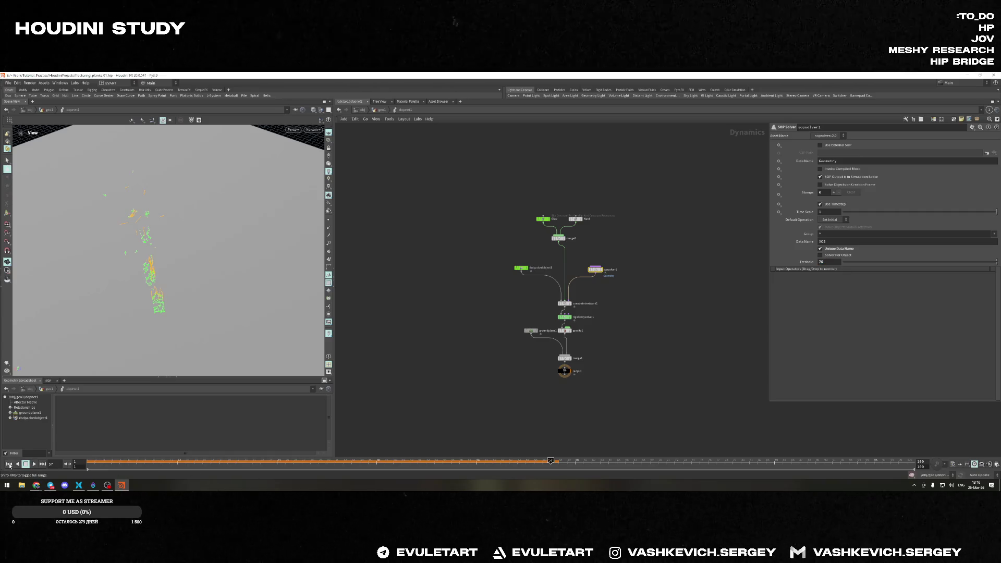
{"action": "left_click", "coordinate": [9, 463]}
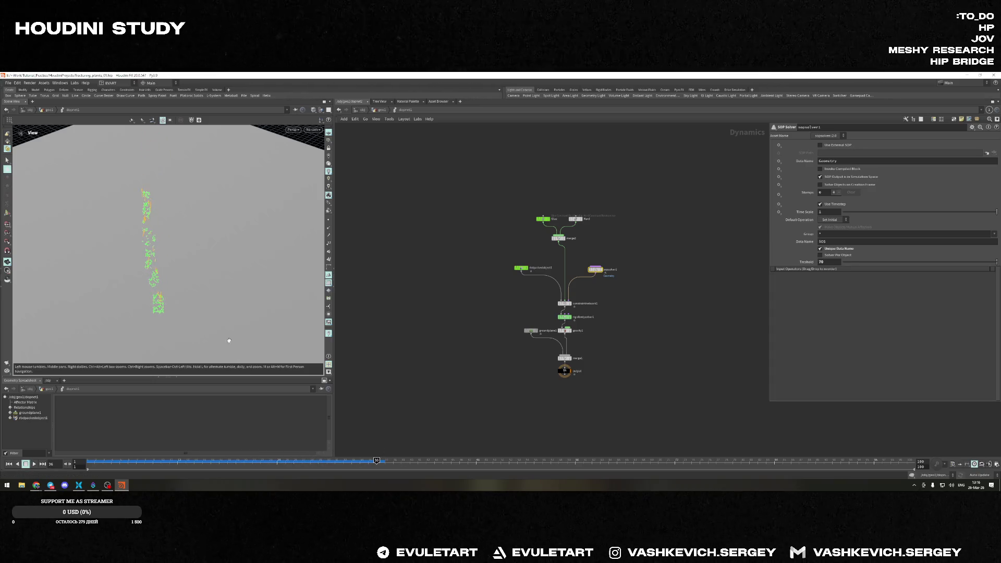
{"action": "left_click_drag", "start_coordinate": [238, 351], "coordinate": [235, 281]}
{"action": "key", "text": "ctrl+Up"}
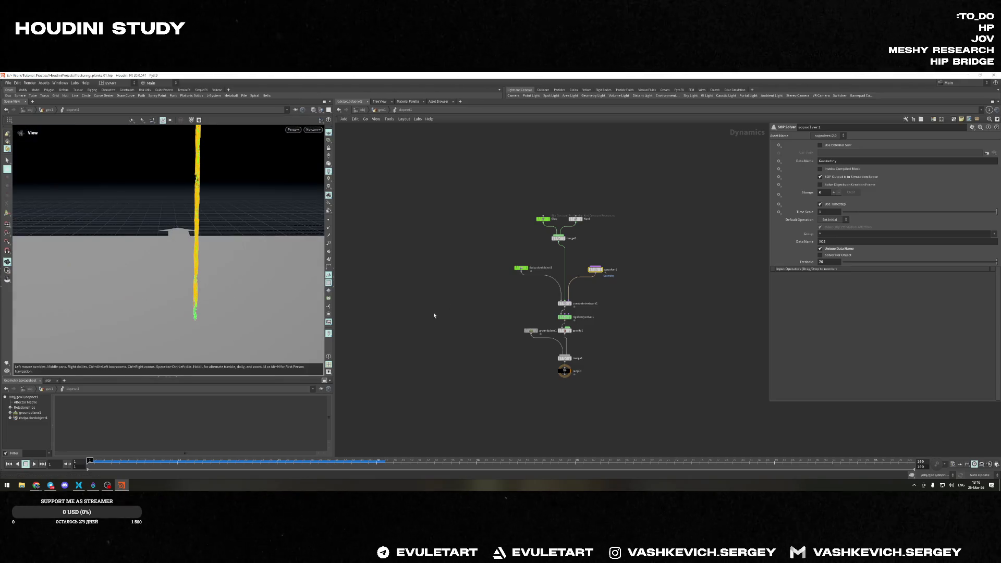
Watch the pillar fracture from above, then set sopsolver's Treshold to 65 and replay
{"action": "left_click", "coordinate": [521, 267]}
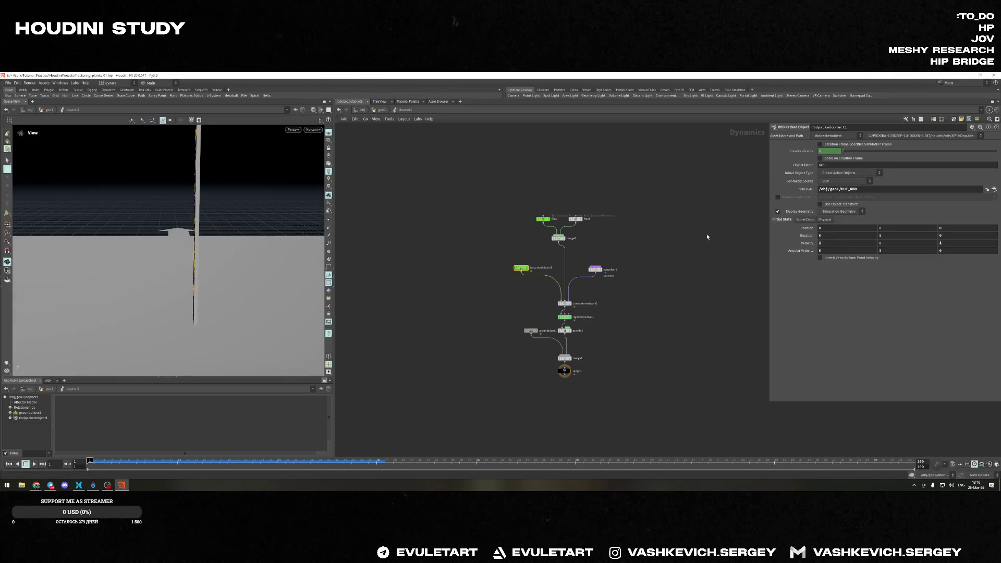
{"action": "left_click_drag", "start_coordinate": [174, 306], "coordinate": [118, 360]}
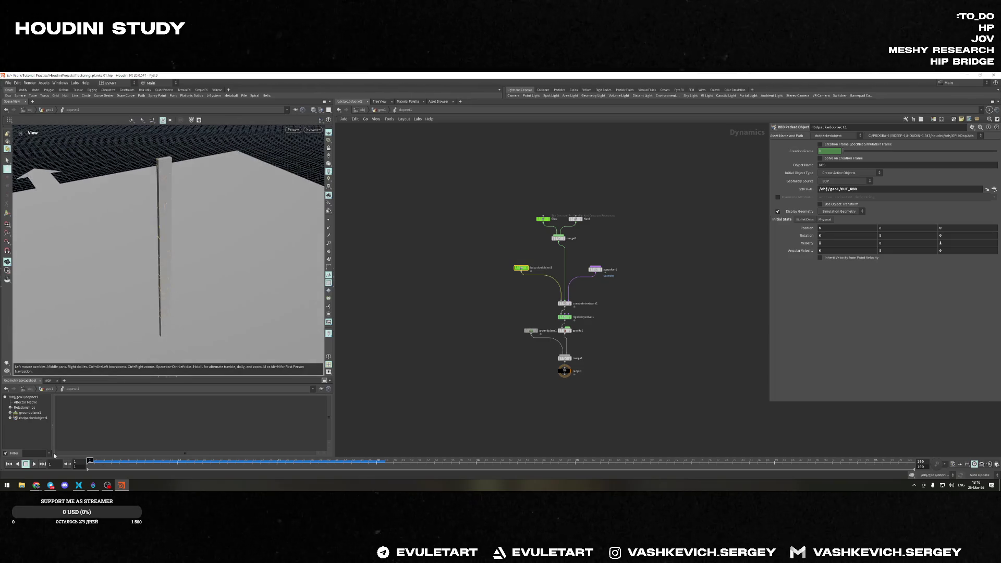
{"action": "left_click", "coordinate": [33, 464]}
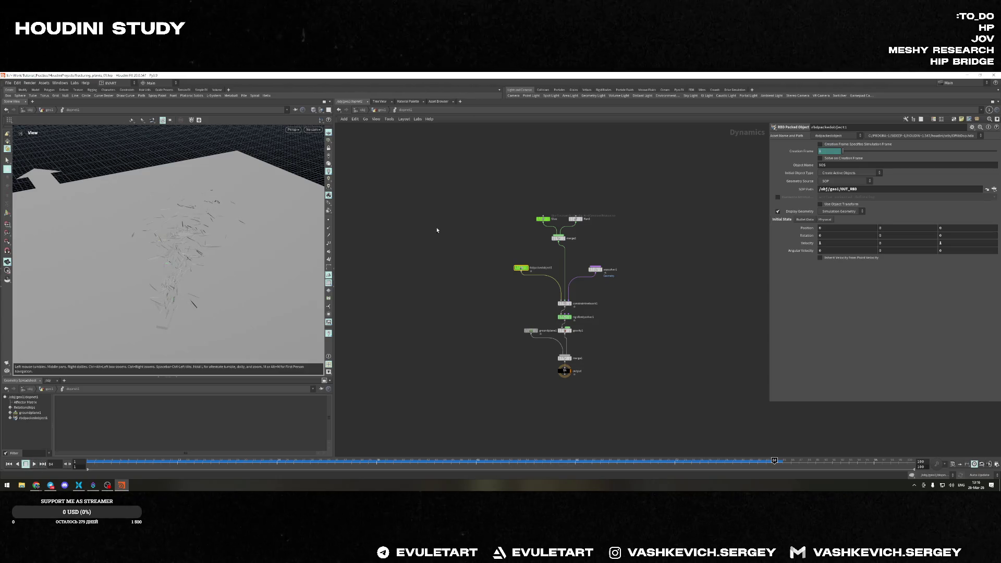
{"action": "left_click", "coordinate": [598, 269]}
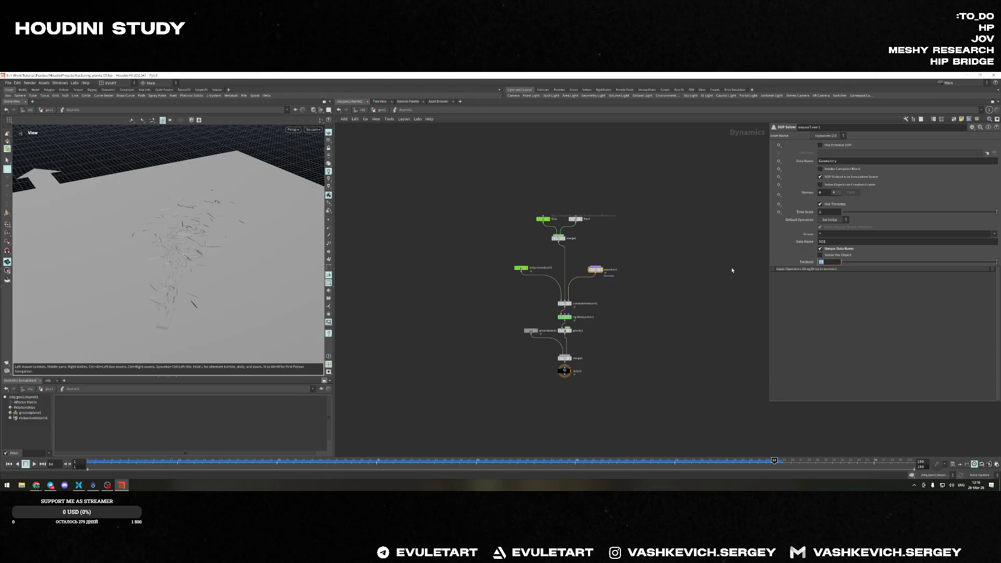
{"action": "type", "text": "65"}
{"action": "key", "text": "Return"}
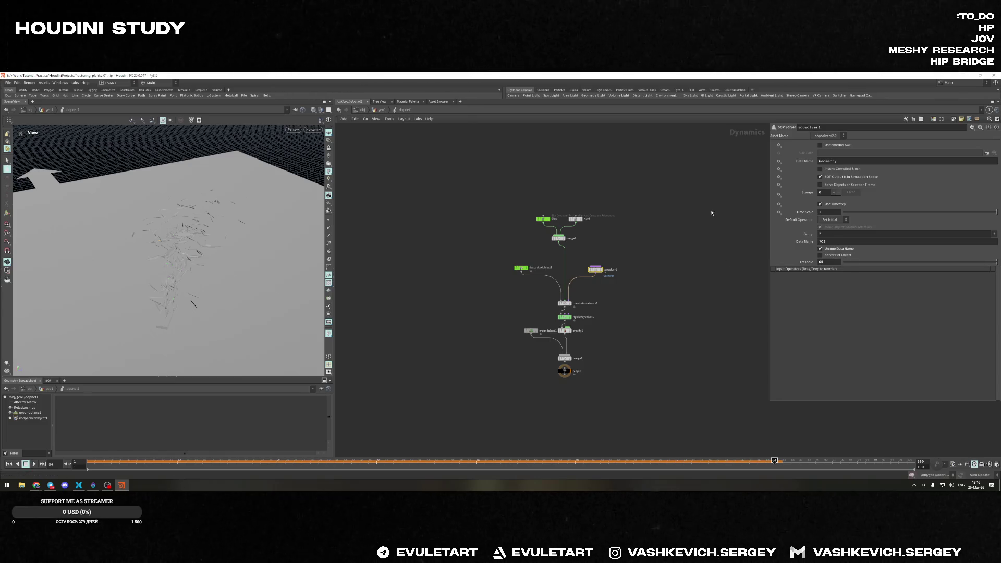
{"action": "left_click", "coordinate": [34, 464]}
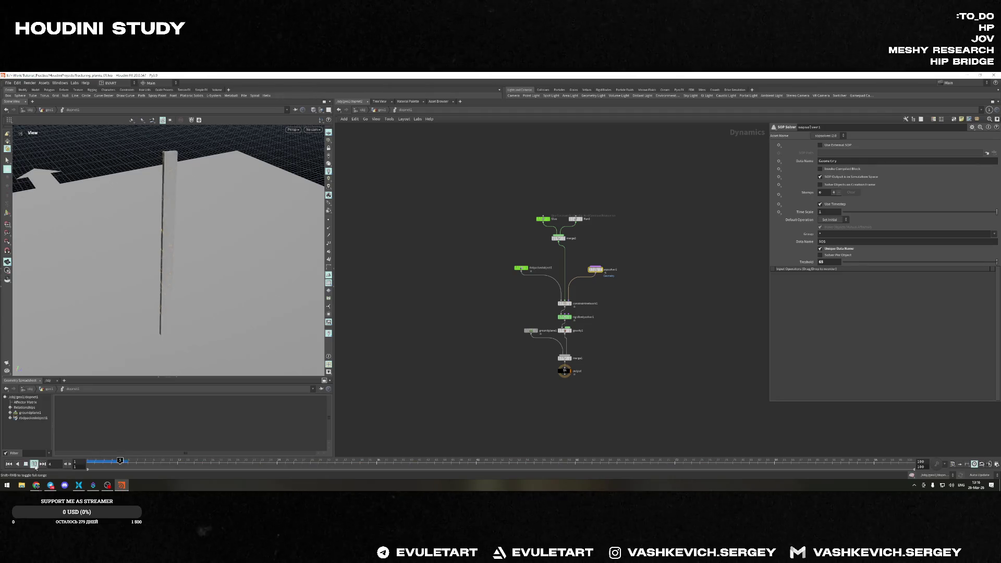
{"action": "left_click", "coordinate": [35, 464]}
Lower the Treshold to 40 through further replays, then select the Glue constraint
{"action": "key", "text": "Return"}
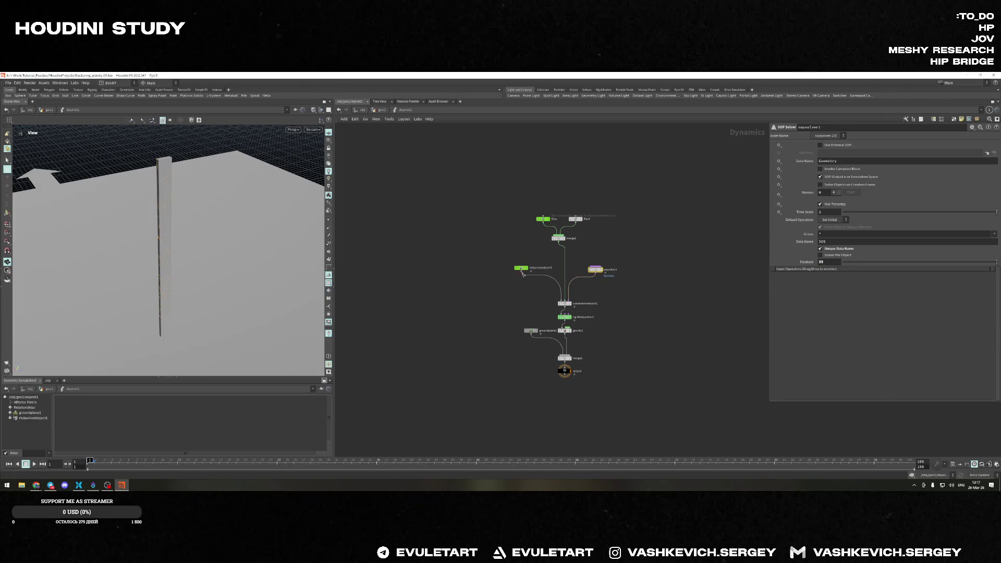
{"action": "left_click", "coordinate": [35, 463]}
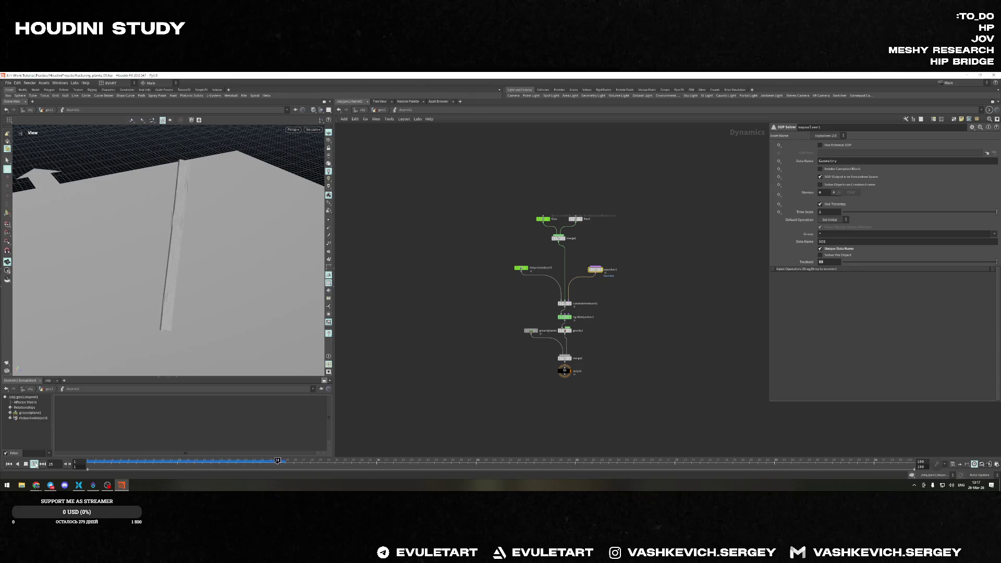
{"action": "left_click", "coordinate": [26, 464]}
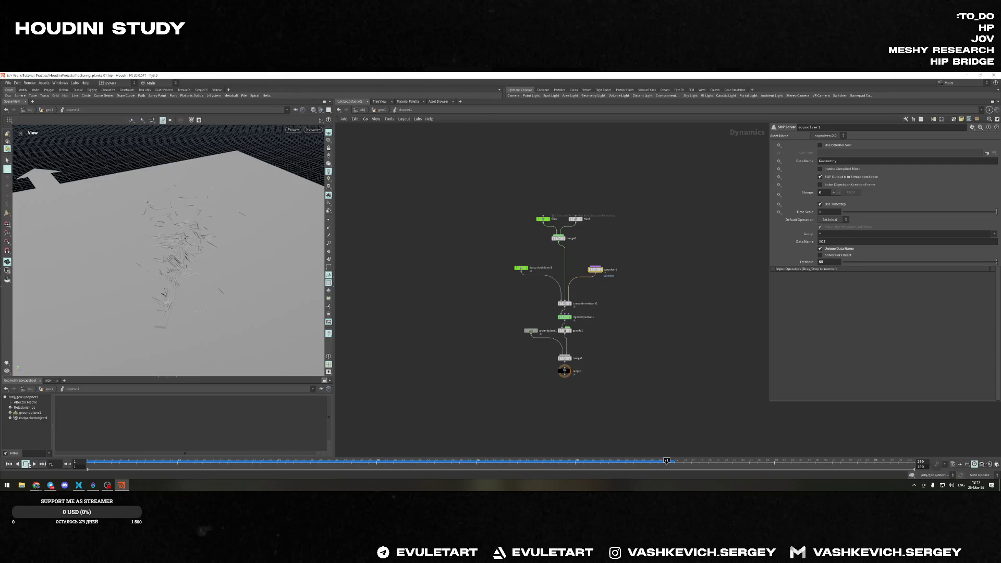
{"action": "type", "text": "40"}
{"action": "key", "text": "Return"}
{"action": "left_click", "coordinate": [6, 463]}
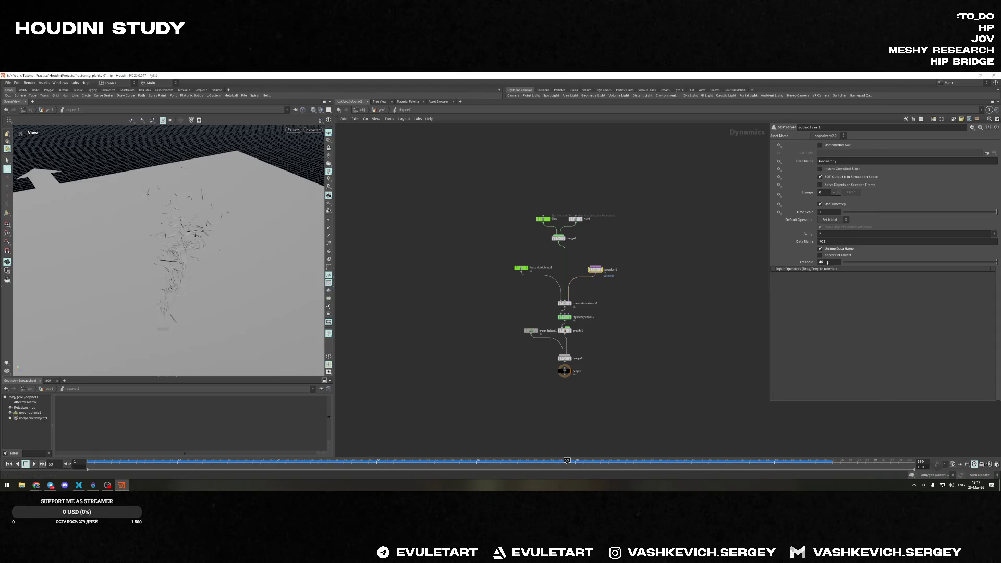
{"action": "type", "text": "35"}
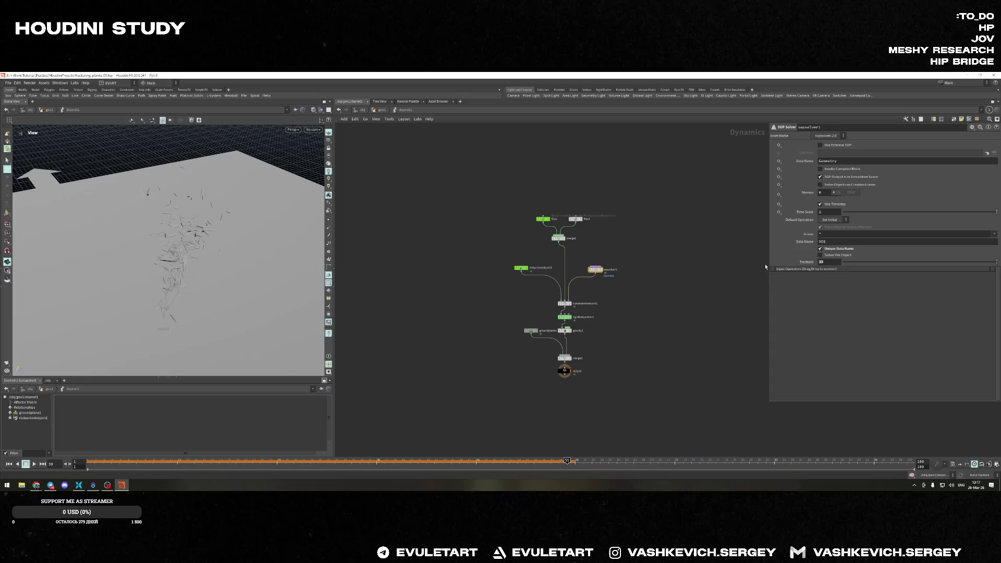
{"action": "left_click", "coordinate": [9, 463]}
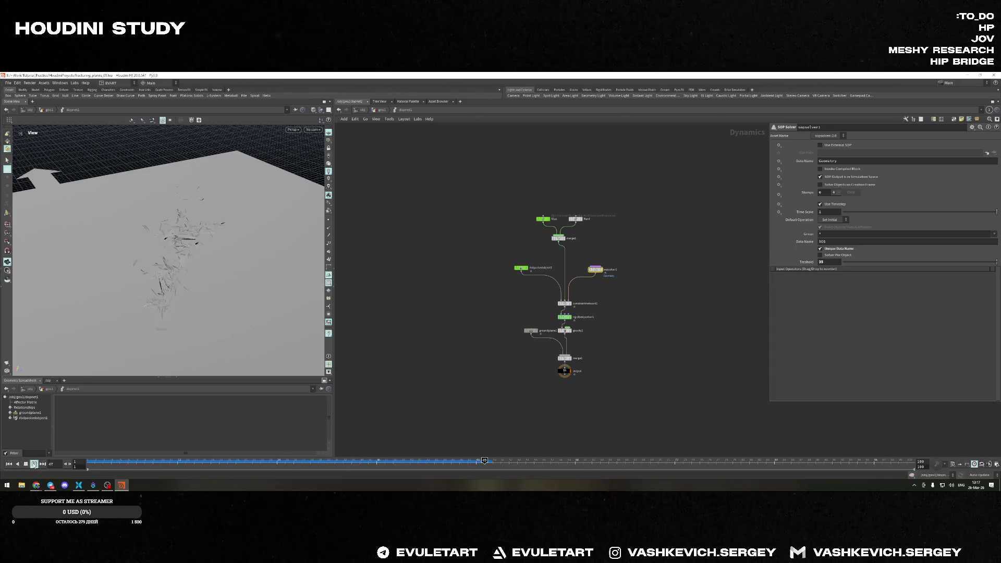
{"action": "left_click", "coordinate": [543, 219]}
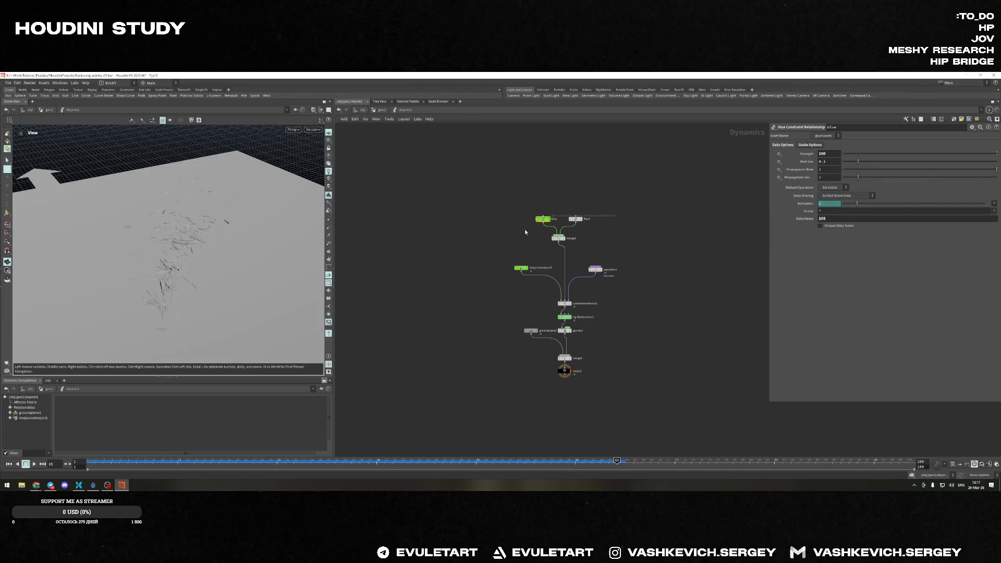
{"action": "type", "text": "150"}
Commit Glue Strength 150, replay the fall from frame 1 viewing the shards top-down, then select rbdpackedobject
{"action": "key", "text": "Return"}
{"action": "key", "text": "ctrl+Up"}
{"action": "left_click", "coordinate": [34, 464]}
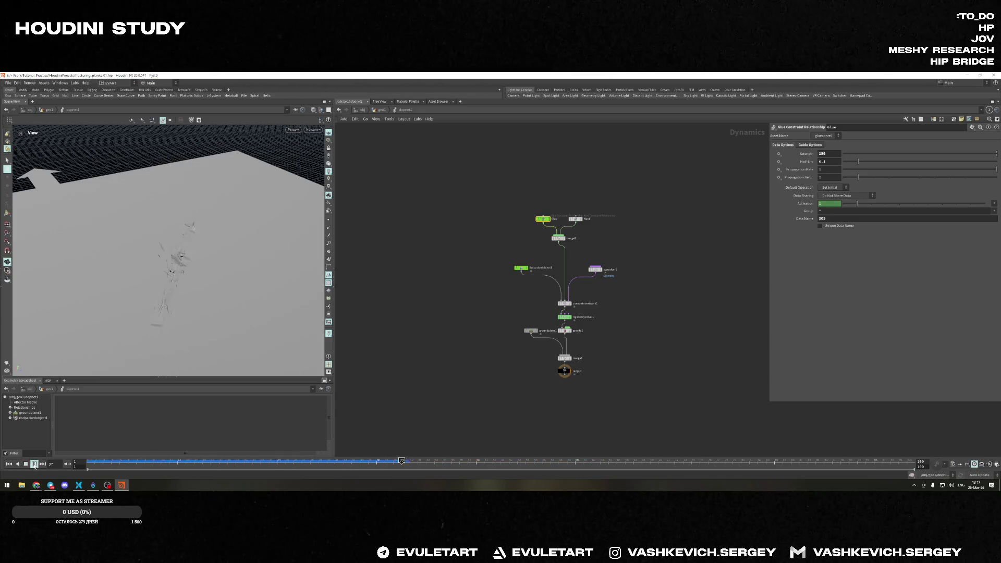
{"action": "mouse_move", "coordinate": [174, 270]}
{"action": "left_mouse_down"}
{"action": "mouse_move", "coordinate": [254, 242]}
{"action": "mouse_move", "coordinate": [208, 211]}
{"action": "mouse_move", "coordinate": [42, 204]}
{"action": "mouse_move", "coordinate": [159, 265]}
{"action": "left_mouse_up"}
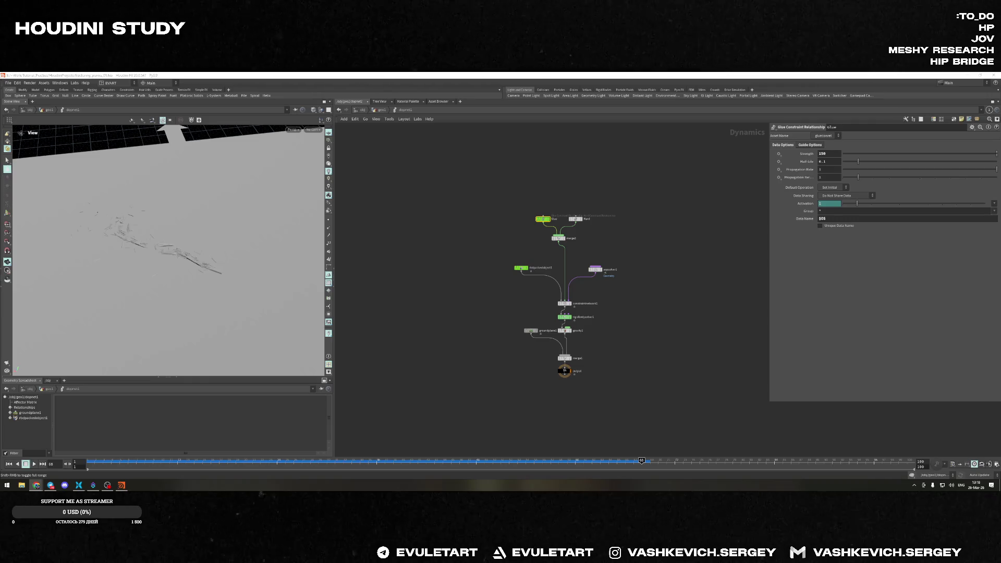
{"action": "left_click_drag", "start_coordinate": [156, 313], "coordinate": [140, 340]}
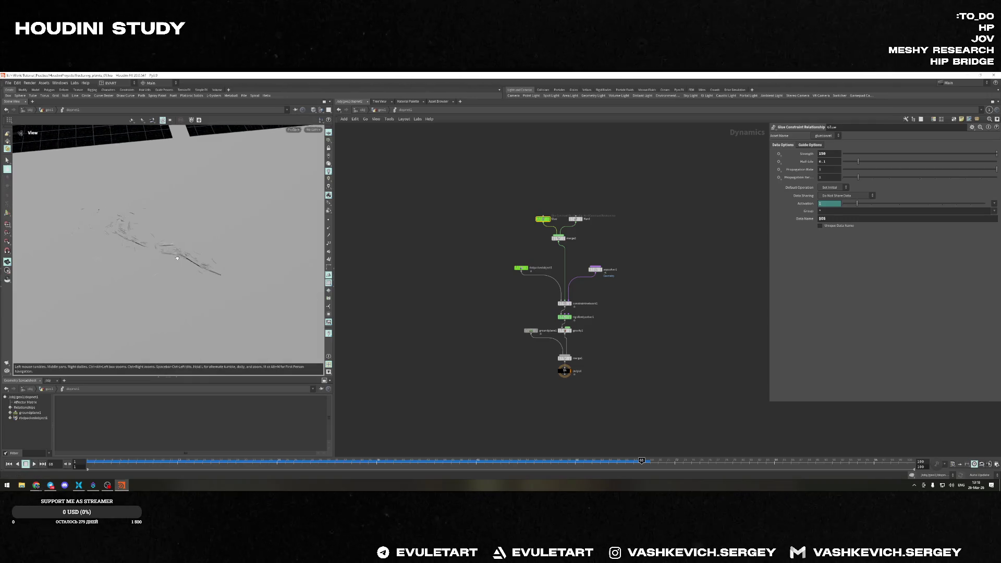
{"action": "left_click", "coordinate": [520, 268]}
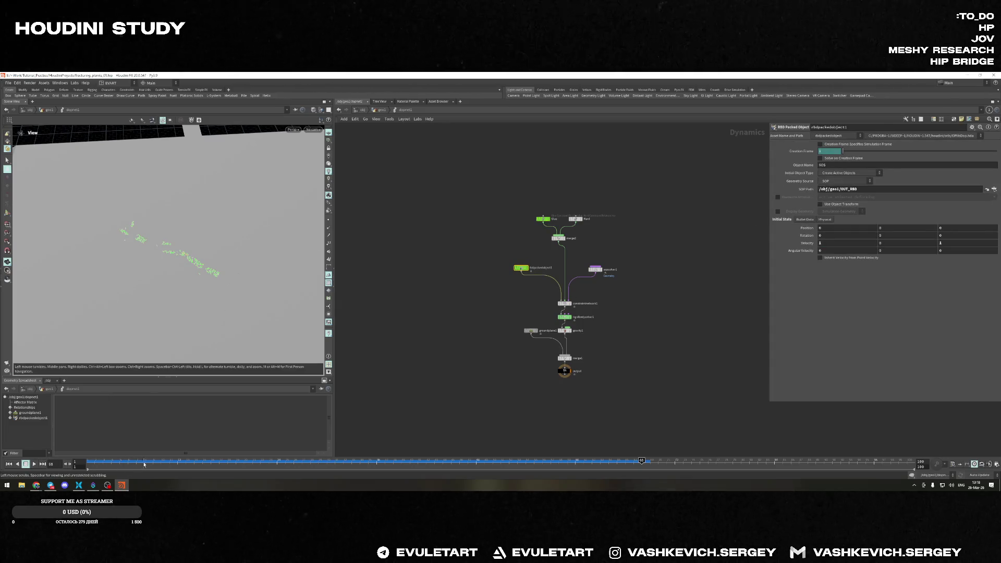
Rewind to frame 1, review the Glue and Hard constraint nodes, set Glue Strength 1000 and replay
{"action": "left_click", "coordinate": [79, 460]}
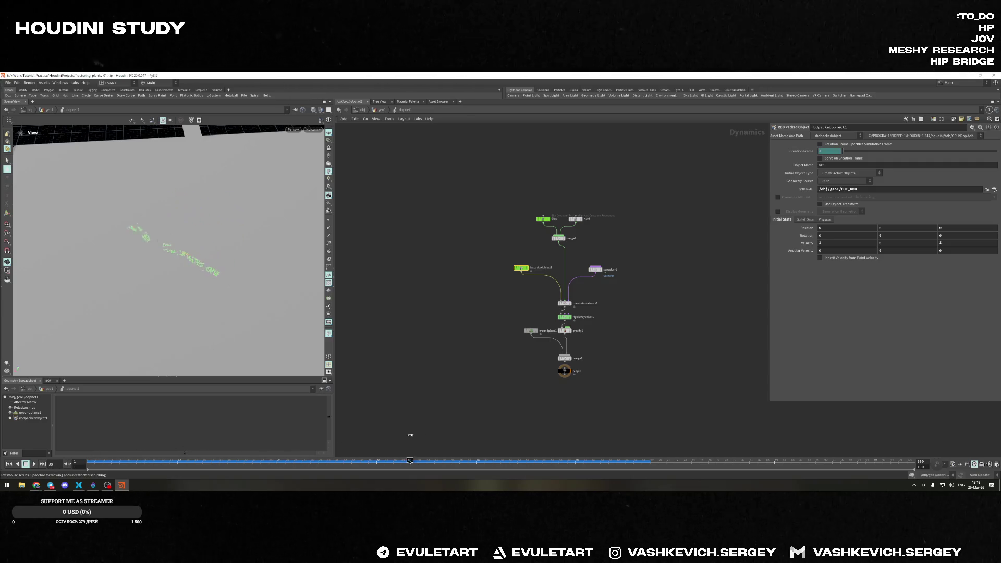
{"action": "key", "text": "ctrl+Up"}
{"action": "scroll", "coordinate": [544, 206], "scroll_direction": "up", "scroll_amount": 3}
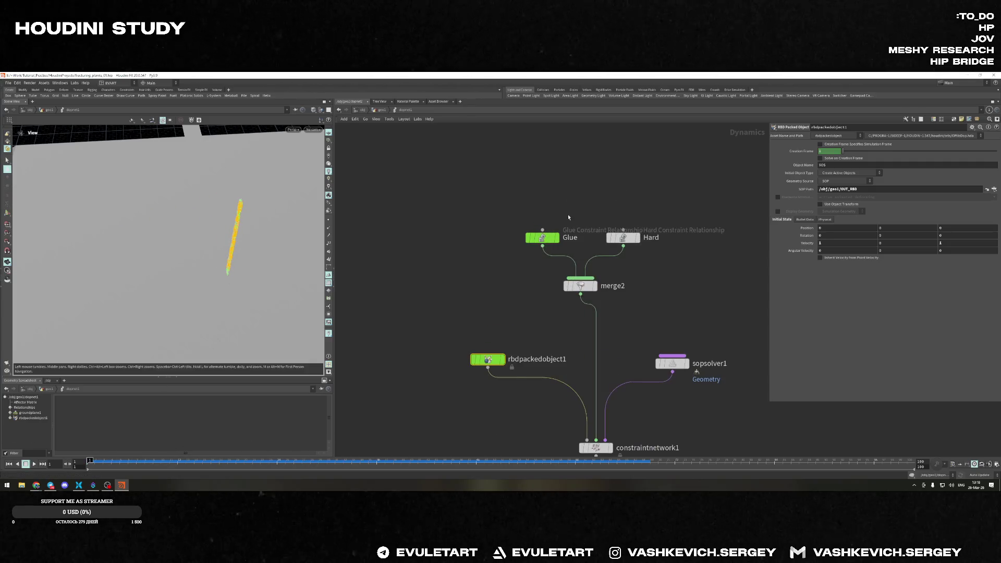
{"action": "left_click", "coordinate": [542, 237]}
{"action": "left_click", "coordinate": [622, 238]}
{"action": "scroll", "coordinate": [571, 188], "scroll_direction": "up", "scroll_amount": 3}
{"action": "scroll", "coordinate": [572, 188], "scroll_direction": "down", "scroll_amount": 4}
{"action": "scroll", "coordinate": [489, 187], "scroll_direction": "up", "scroll_amount": 2}
{"action": "middle_click_drag", "start_coordinate": [489, 187], "coordinate": [407, 199]}
{"action": "left_click", "coordinate": [486, 215]}
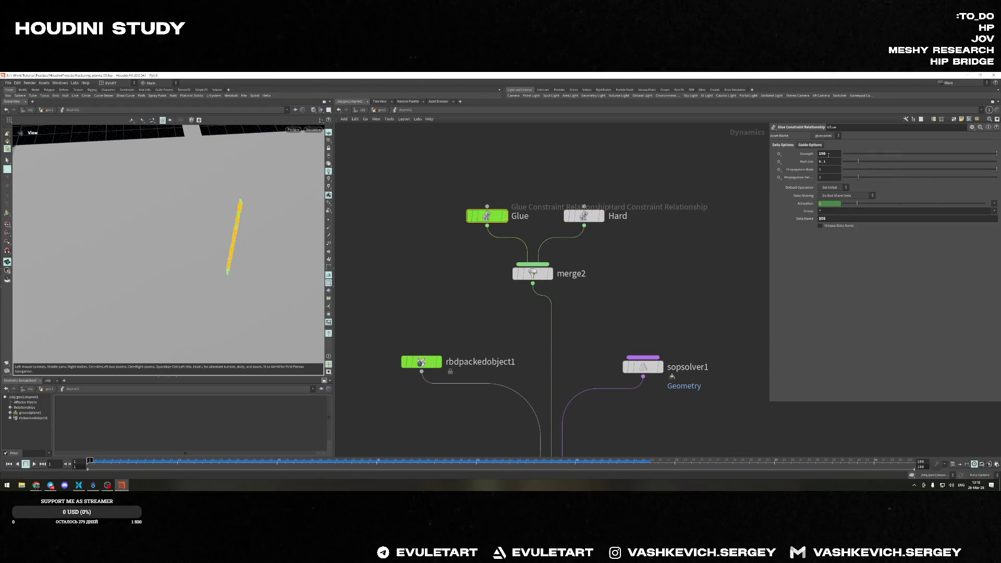
{"action": "type", "text": "1000"}
{"action": "key", "text": "Return"}
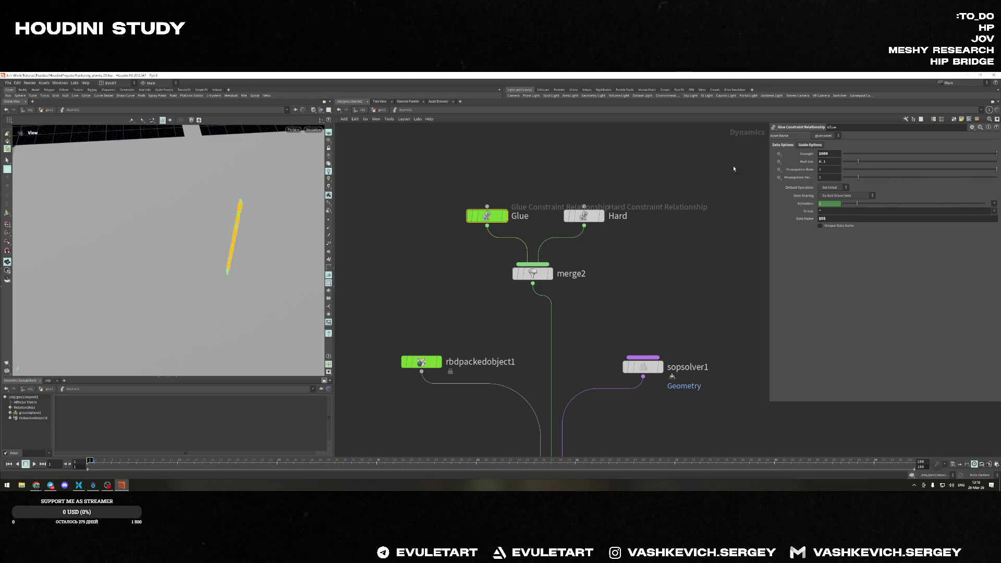
{"action": "left_click", "coordinate": [33, 464]}
Lower the Glue Strength to 100, replay the weaker-glue break, and scrub back to the start
{"action": "mouse_move", "coordinate": [226, 251]}
{"action": "left_mouse_down"}
{"action": "mouse_move", "coordinate": [194, 256]}
{"action": "mouse_move", "coordinate": [224, 286]}
{"action": "mouse_move", "coordinate": [196, 297]}
{"action": "left_mouse_up"}
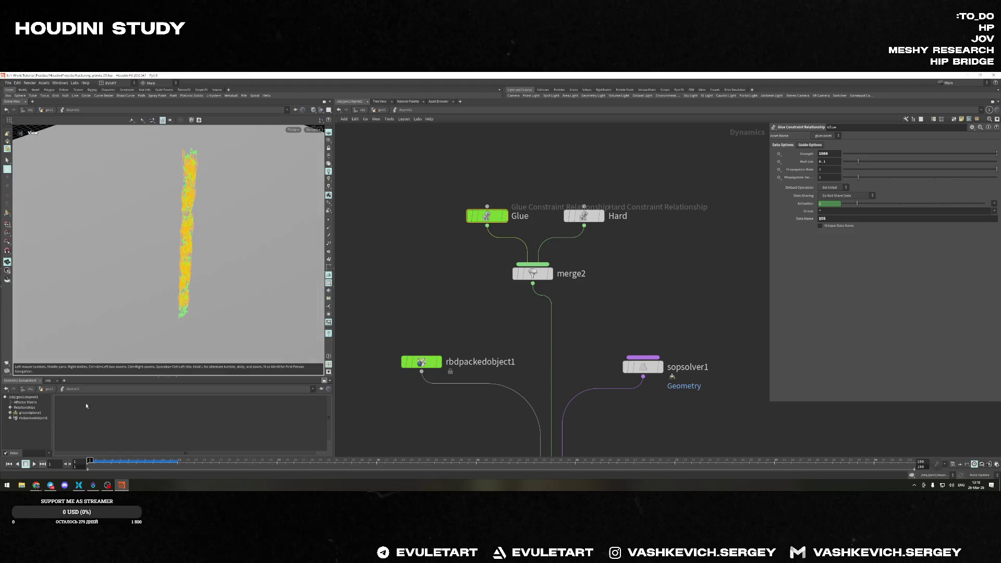
{"action": "left_click", "coordinate": [33, 463]}
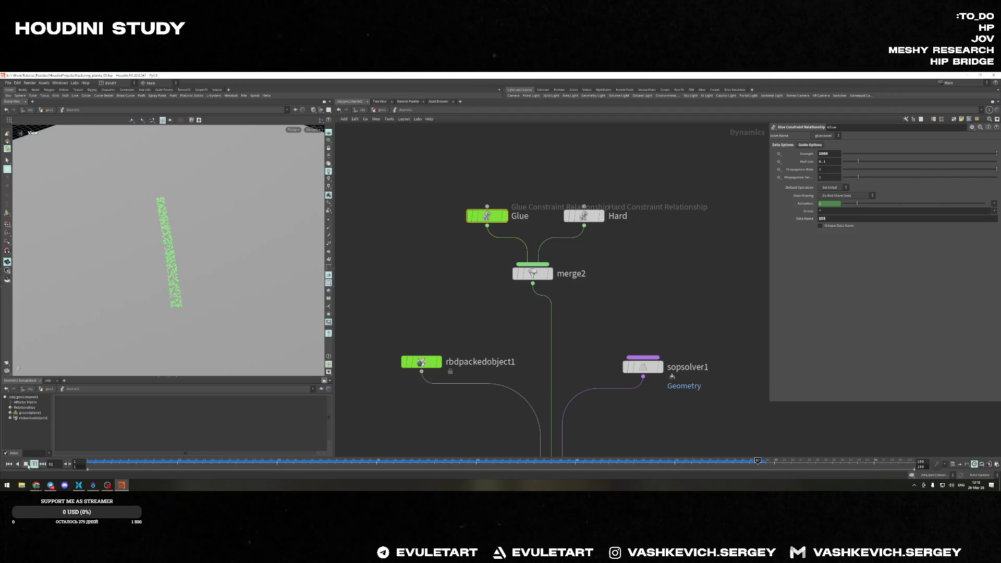
{"action": "left_click", "coordinate": [828, 153]}
{"action": "type", "text": "100"}
{"action": "key", "text": "Return"}
{"action": "left_click", "coordinate": [8, 464]}
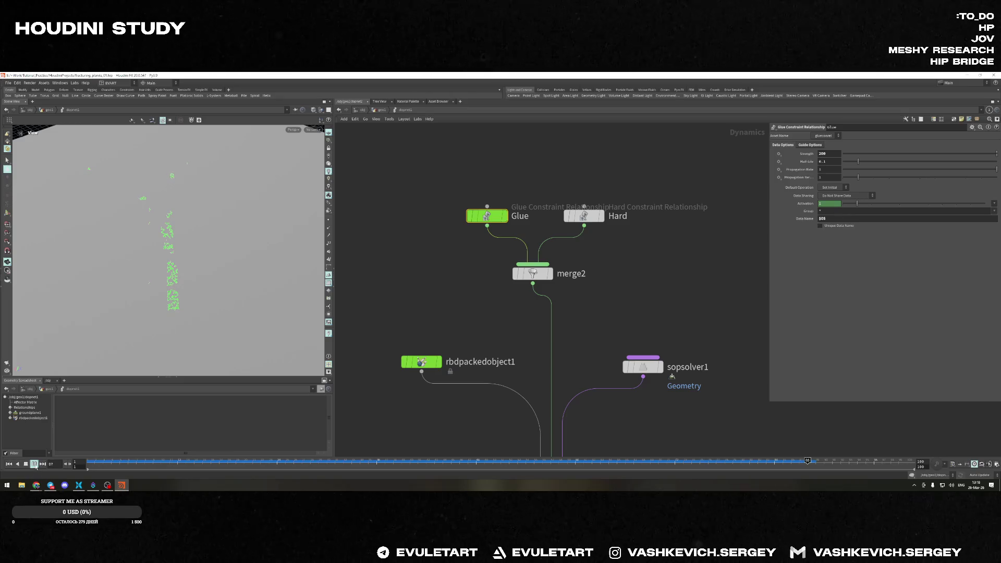
{"action": "left_click_drag", "start_coordinate": [96, 460], "coordinate": [268, 462]}
{"action": "left_click", "coordinate": [630, 367]}
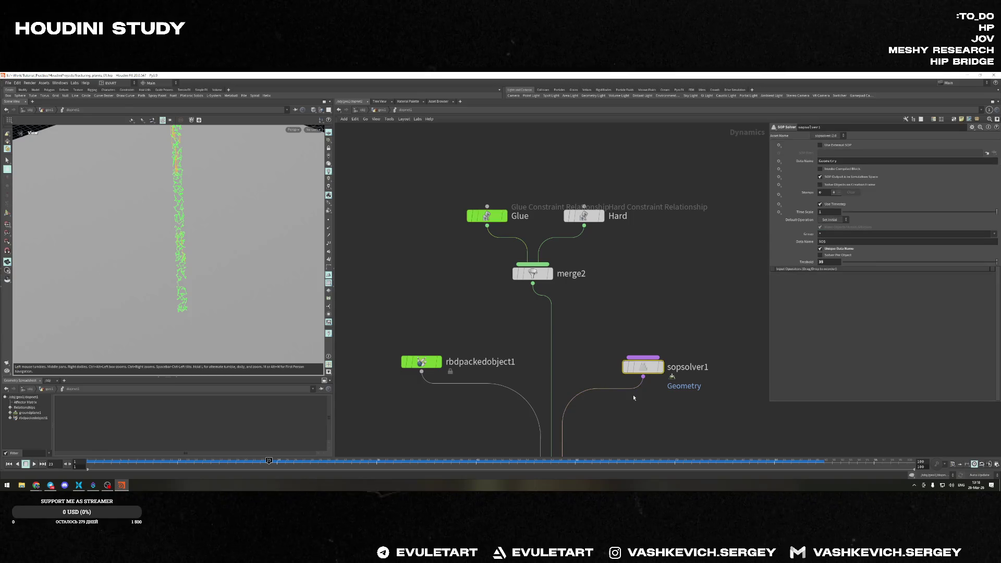
Ladder-drag the SOP solver Threshold to about 120, replay the fracture, then select rbdpackedobject1
{"action": "mouse_move", "coordinate": [827, 262]}
{"action": "middle_mouse_down"}
{"action": "mouse_move", "coordinate": [827, 248]}
{"action": "mouse_move", "coordinate": [857, 246]}
{"action": "mouse_move", "coordinate": [829, 251]}
{"action": "middle_mouse_up"}
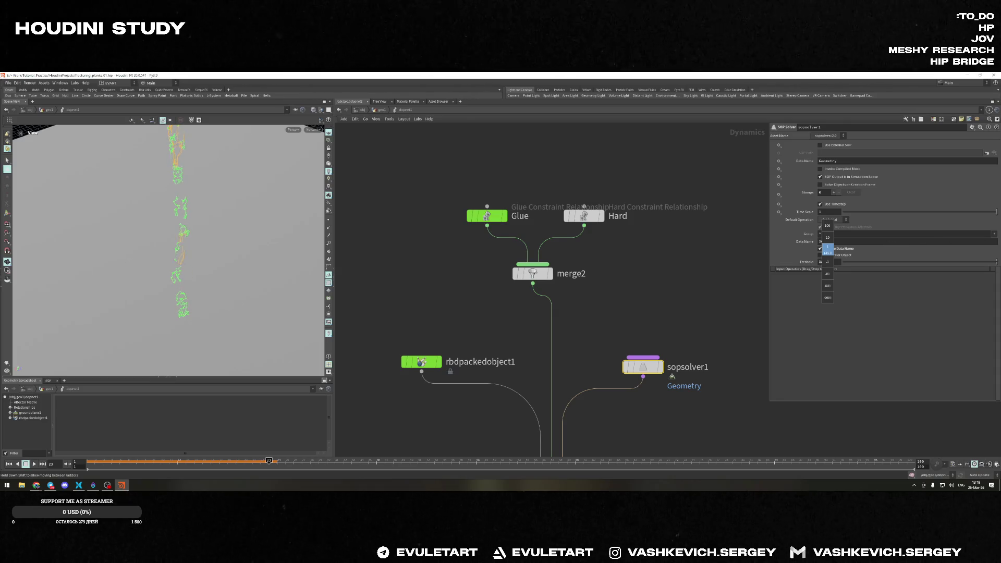
{"action": "middle_click_drag", "start_coordinate": [827, 250], "coordinate": [829, 250]}
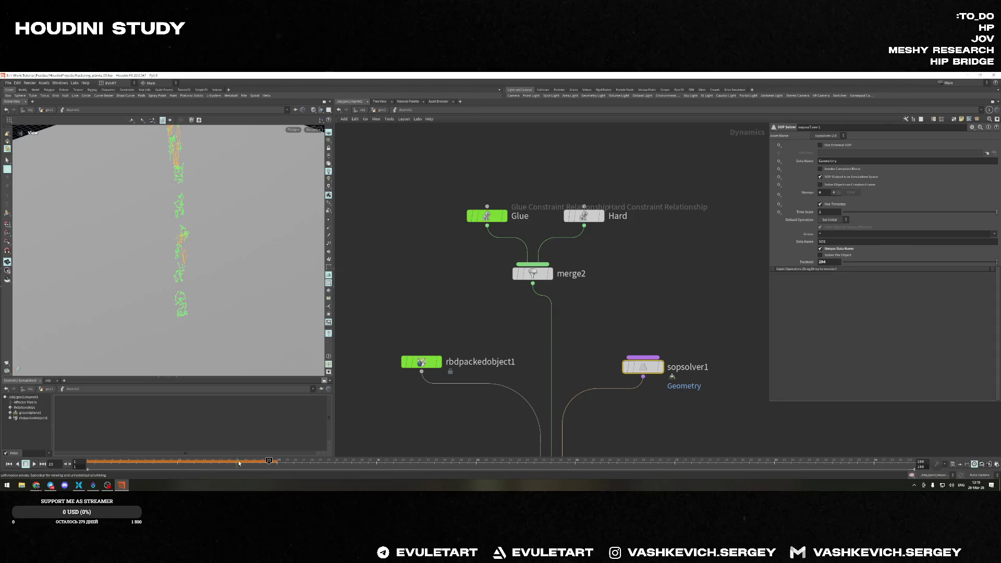
{"action": "left_click", "coordinate": [9, 463]}
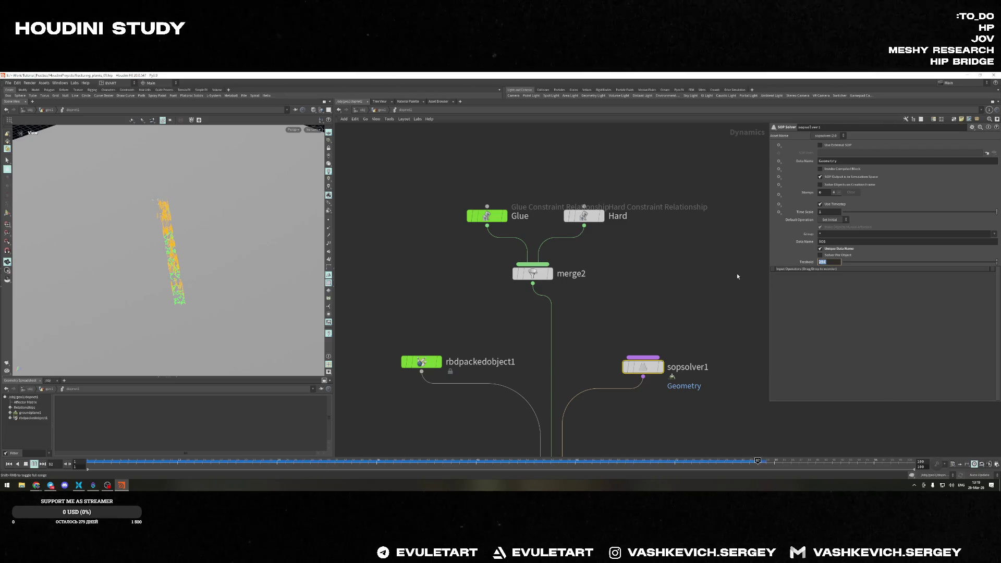
{"action": "key", "text": "Return"}
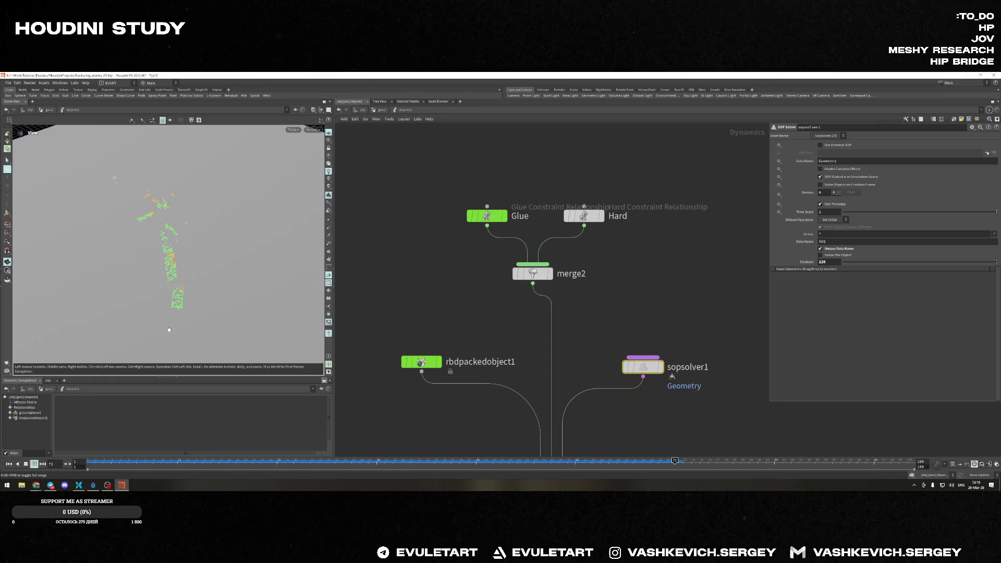
{"action": "left_click", "coordinate": [422, 361]}
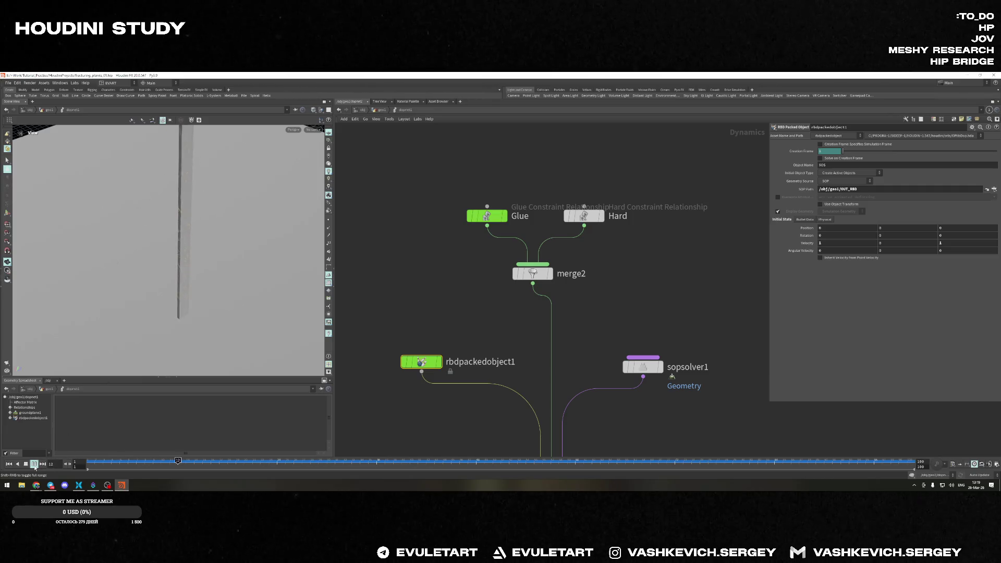
Stop playback, rewind to frame 1 with the plank upright, and go up to the geo1 network
{"action": "left_click", "coordinate": [35, 467]}
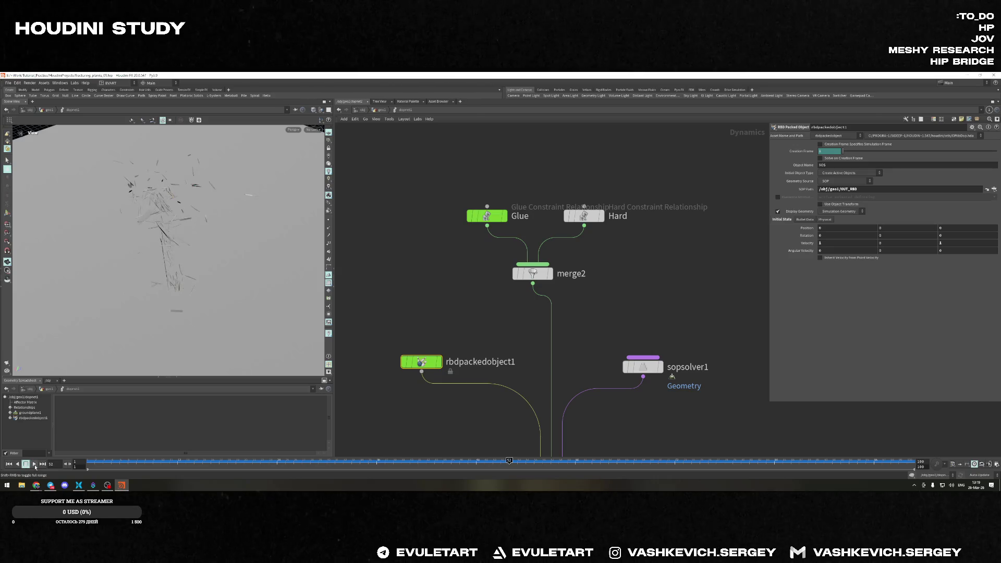
{"action": "left_click", "coordinate": [10, 464]}
{"action": "mouse_move", "coordinate": [201, 246]}
{"action": "left_mouse_down"}
{"action": "mouse_move", "coordinate": [195, 279]}
{"action": "mouse_move", "coordinate": [217, 291]}
{"action": "mouse_move", "coordinate": [271, 264]}
{"action": "left_mouse_up"}
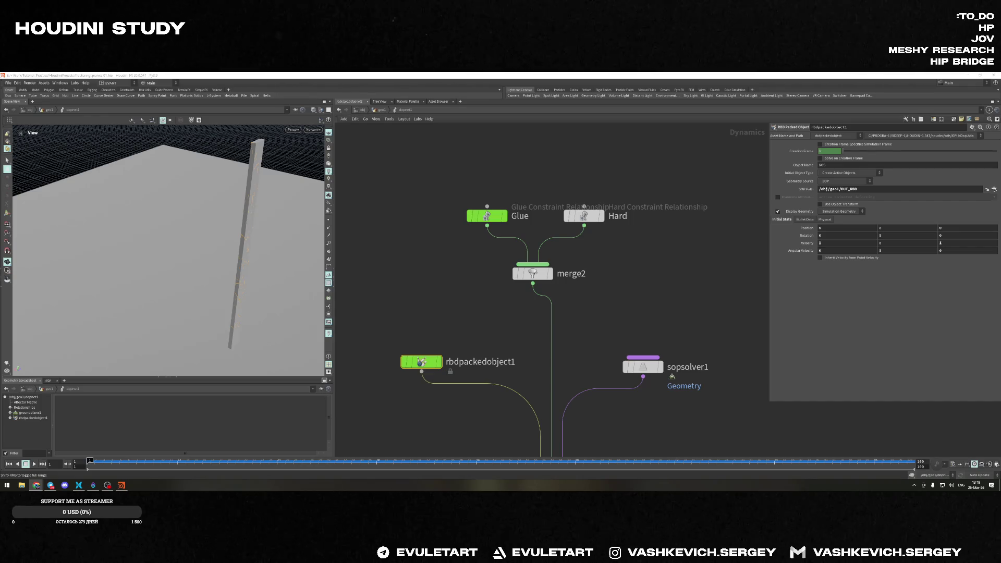
{"action": "key", "text": "u"}
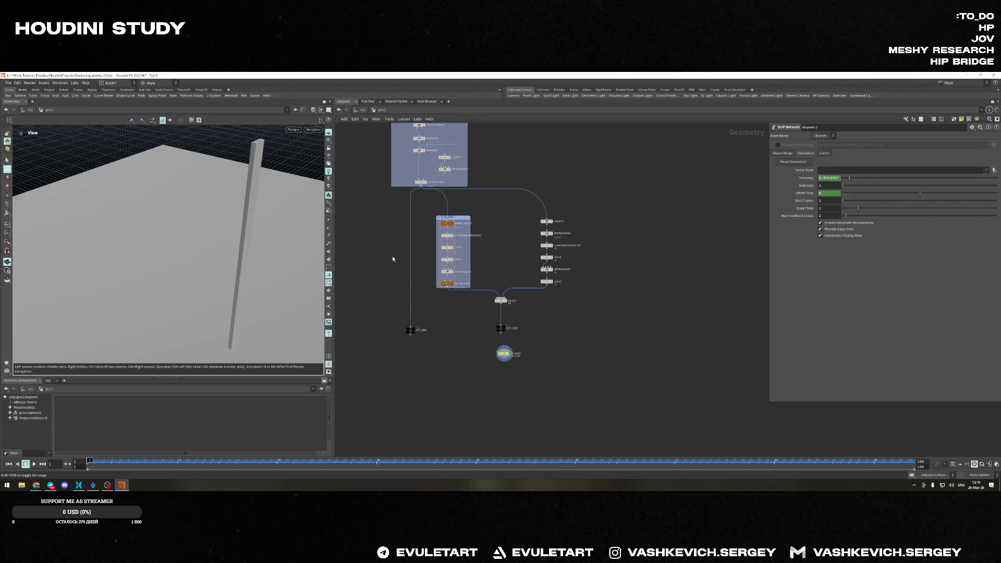
Add a box2 node with an assemble2 below it and display the assembled cube
{"action": "key", "text": "Tab"}
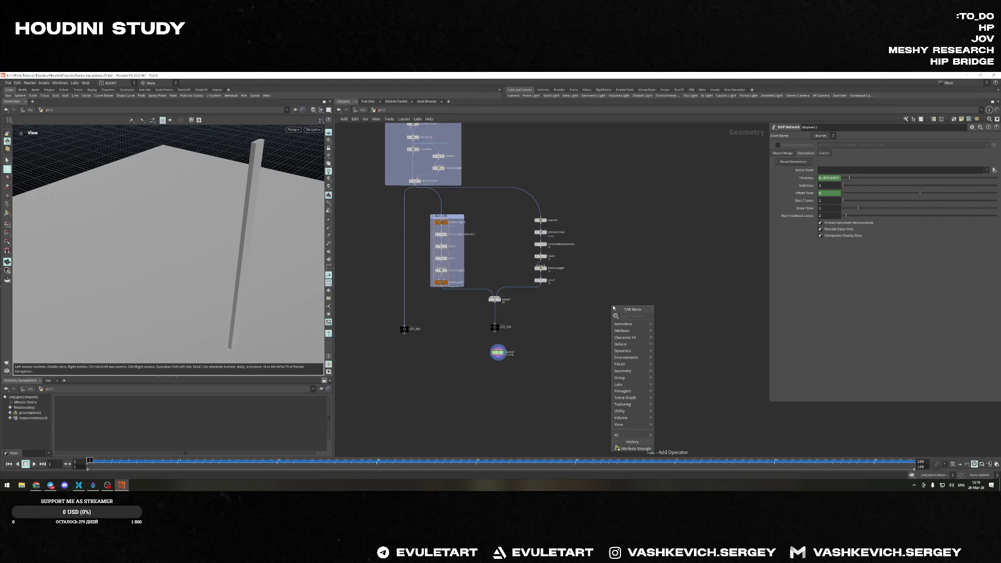
{"action": "key", "text": "Escape"}
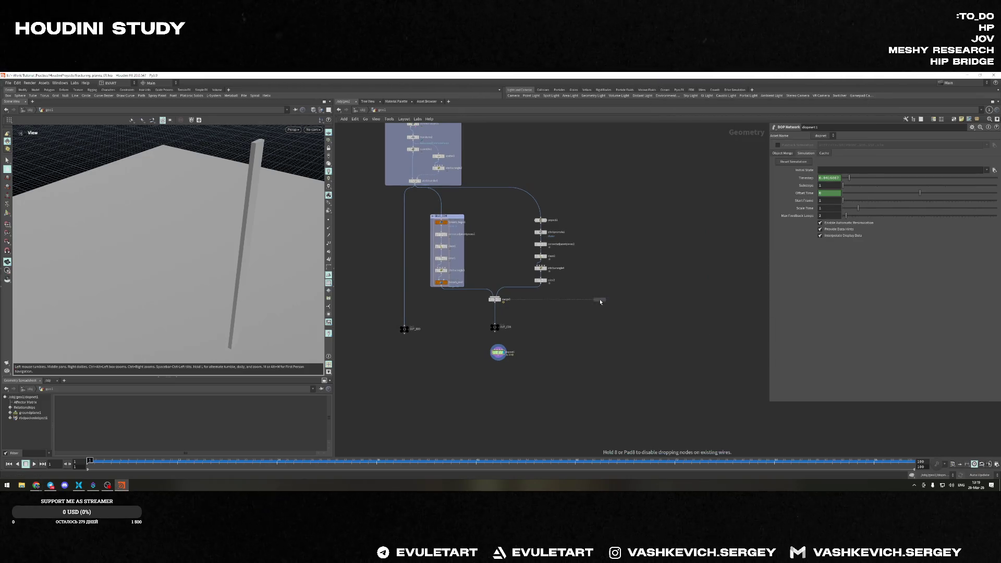
{"action": "left_click", "coordinate": [606, 296]}
{"action": "scroll", "coordinate": [618, 292], "scroll_direction": "up", "scroll_amount": 4}
{"action": "left_click", "coordinate": [574, 322]}
{"action": "type", "text": "assemble"}
{"action": "key", "text": "Return"}
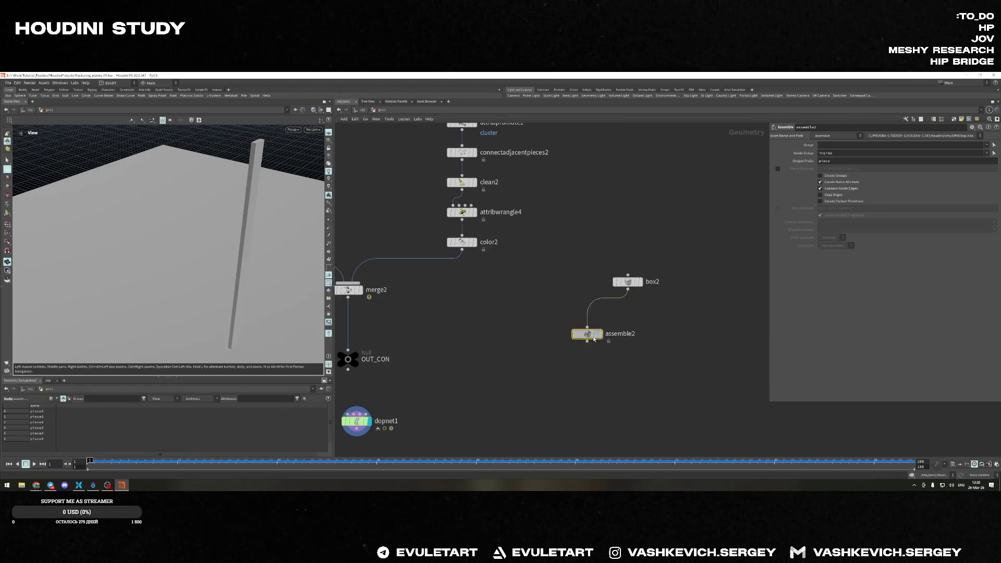
{"action": "left_click", "coordinate": [565, 356]}
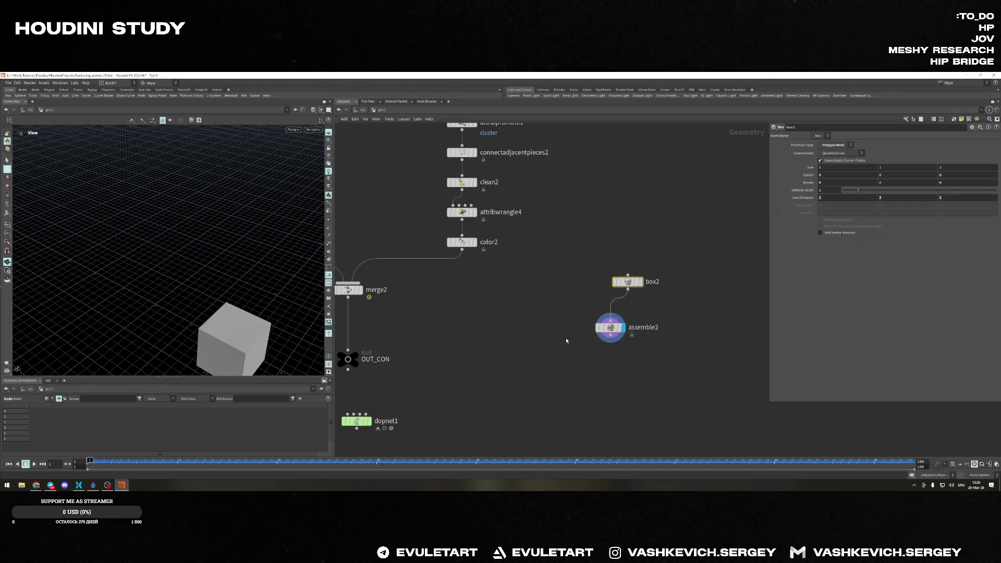
{"action": "scroll", "coordinate": [504, 336], "scroll_direction": "down", "scroll_amount": 3}
Toggle the display flag between the dopnet1 simulation and the assemble2 cube to compare them
{"action": "left_click", "coordinate": [413, 347]}
{"action": "left_click", "coordinate": [420, 383]}
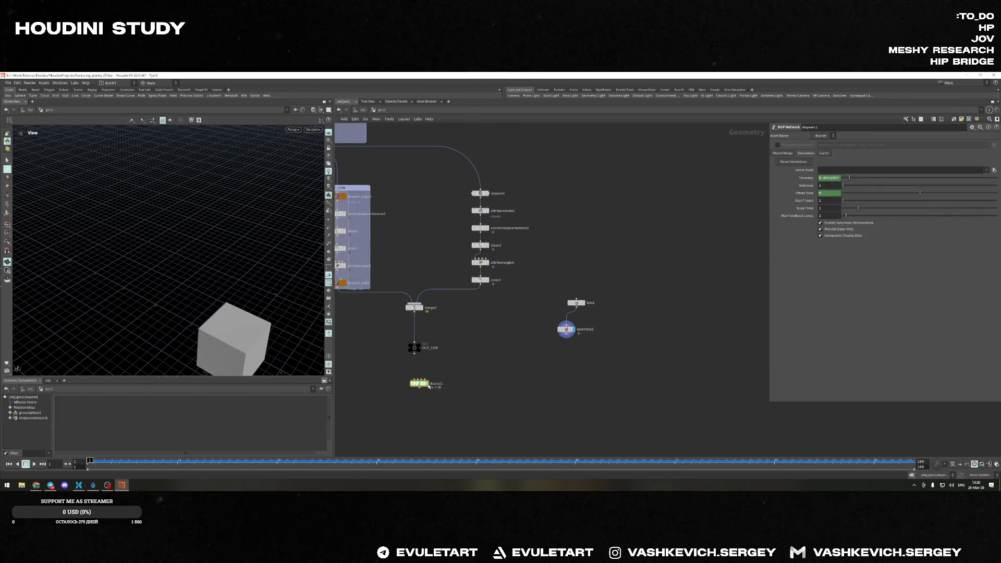
{"action": "left_click", "coordinate": [566, 329]}
{"action": "scroll", "coordinate": [572, 329], "scroll_direction": "up", "scroll_amount": 2}
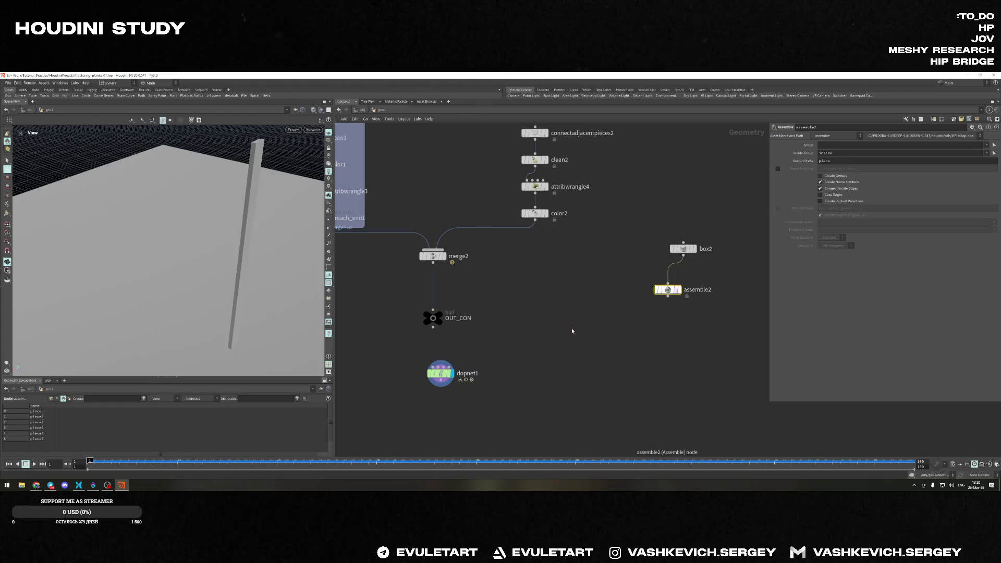
{"action": "left_click", "coordinate": [678, 292]}
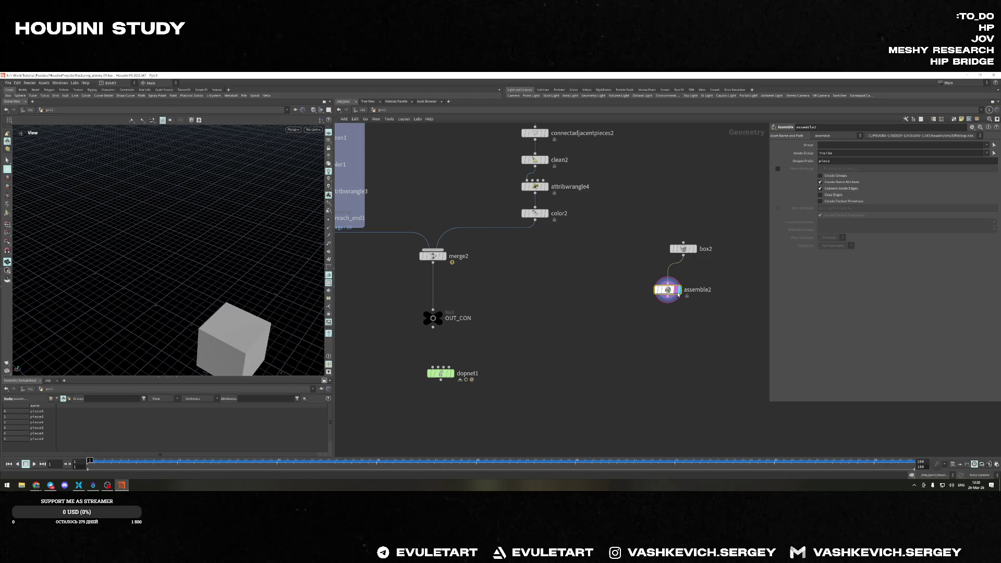
{"action": "left_click", "coordinate": [454, 373]}
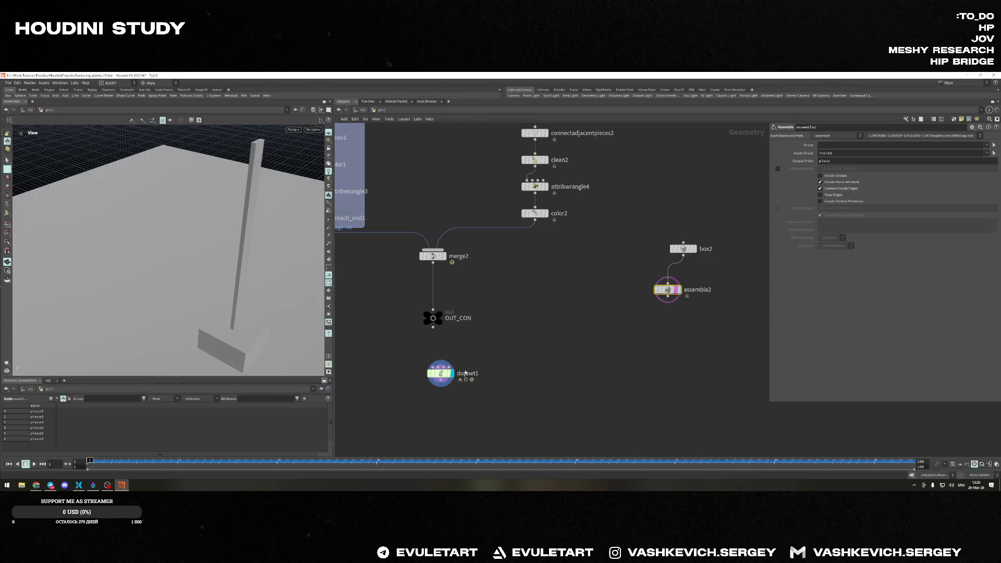
{"action": "left_click", "coordinate": [677, 291]}
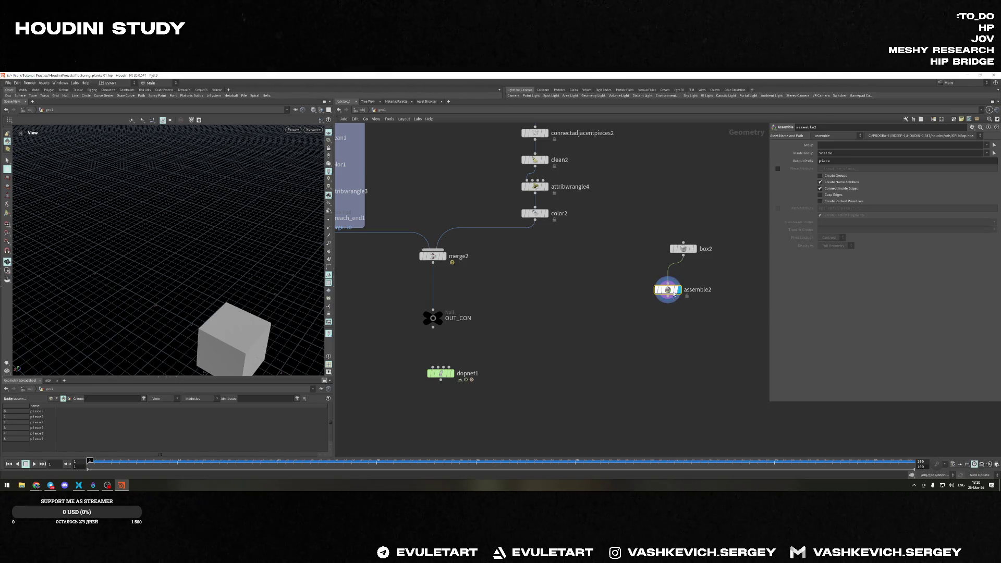
{"action": "left_click", "coordinate": [441, 373]}
{"action": "key", "text": "r"}
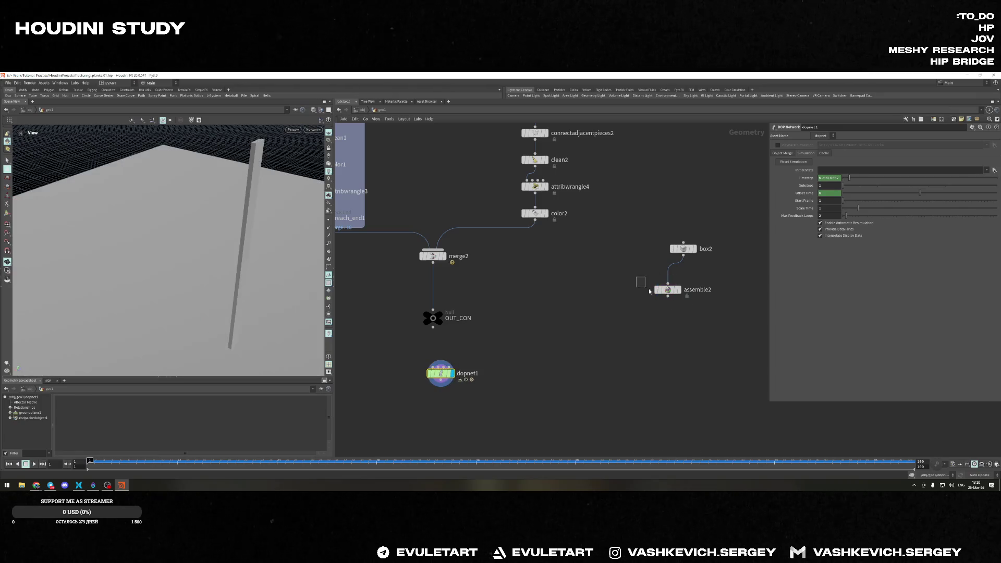
{"action": "left_click", "coordinate": [666, 290]}
{"action": "key", "text": "r"}
{"action": "left_click_drag", "start_coordinate": [193, 313], "coordinate": [176, 275]}
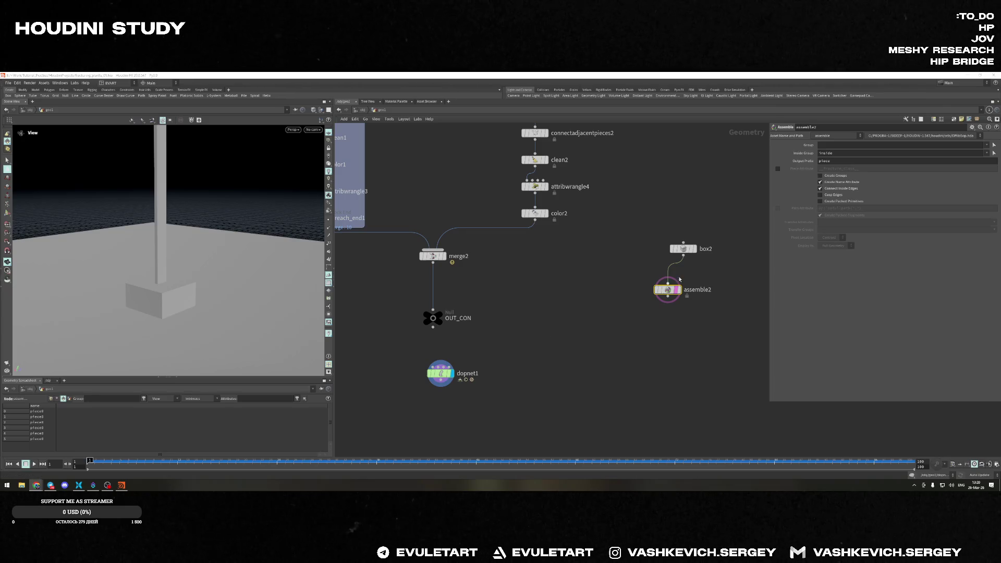
Add a Null under assemble2, rename it OUT_COL, and lay out box2, assemble2 and OUT_COL in a column
{"action": "key", "text": "Tab"}
{"action": "type", "text": "nu"}
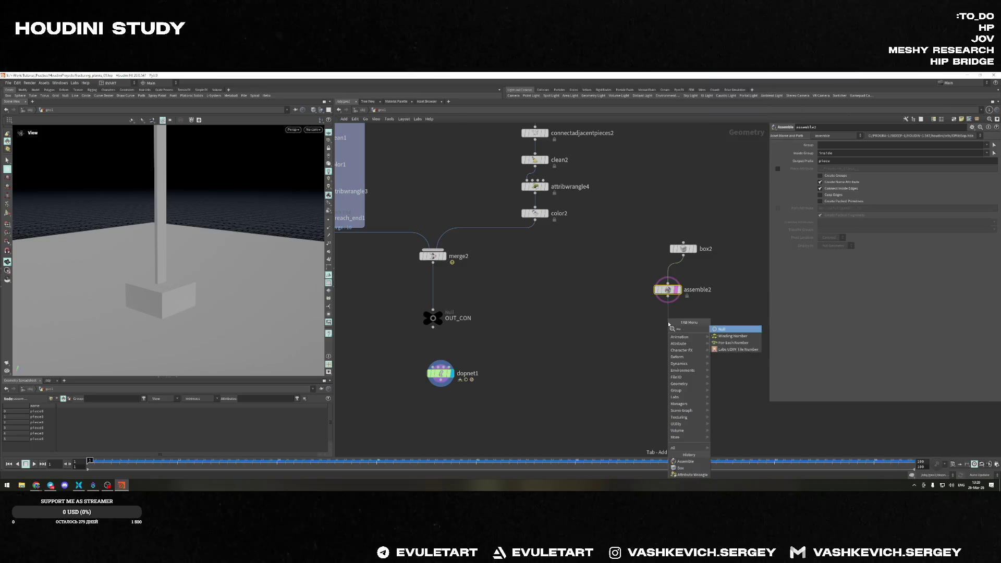
{"action": "key", "text": "BackSpace"}
{"action": "key", "text": "BackSpace"}
{"action": "key", "text": "Escape"}
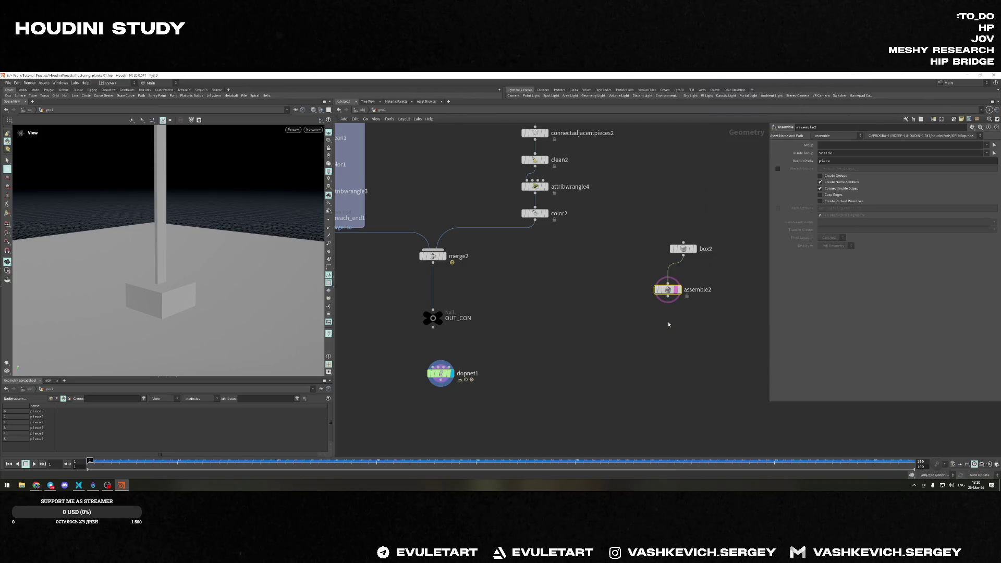
{"action": "left_click", "coordinate": [671, 320]}
{"action": "double_click", "coordinate": [682, 321]}
{"action": "type", "text": "OUT_COL"}
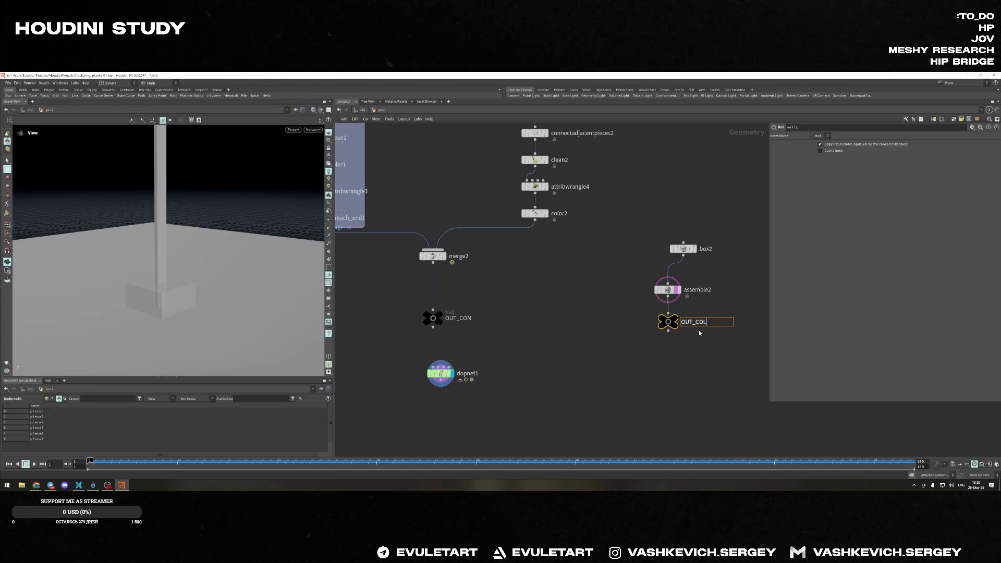
{"action": "key", "text": "Return"}
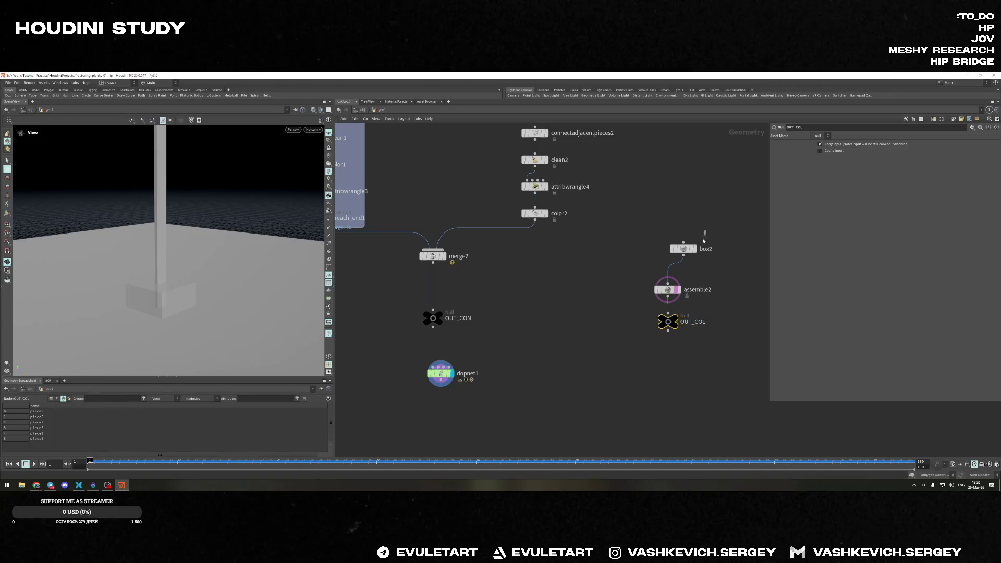
{"action": "left_click_drag", "start_coordinate": [711, 336], "coordinate": [652, 234]}
{"action": "key", "text": "l"}
Set display and template flags so the simulation shows with the OUT_COL collider, then move box2 up to make room
{"action": "left_click", "coordinate": [692, 306]}
{"action": "left_click", "coordinate": [691, 308]}
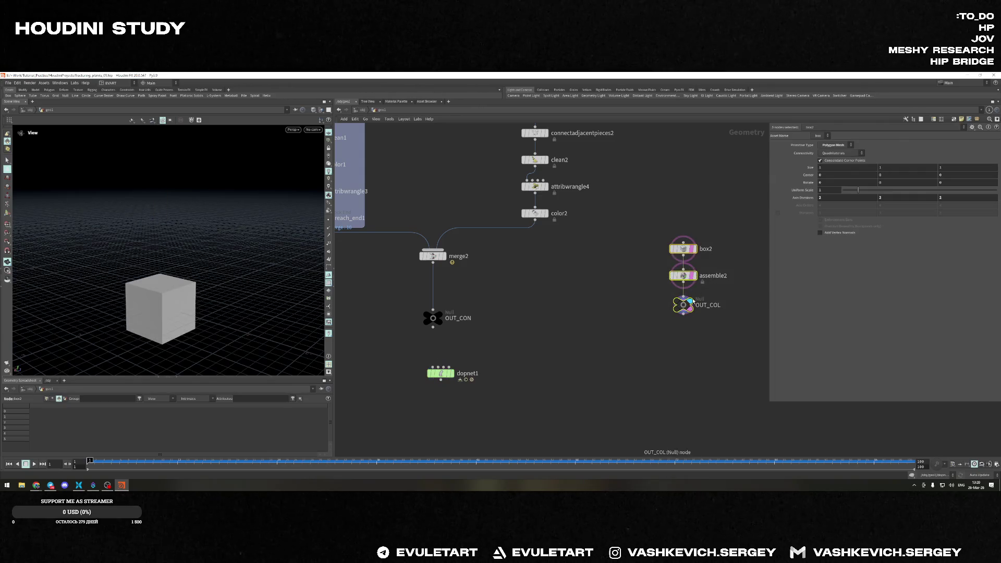
{"action": "left_click", "coordinate": [452, 373]}
{"action": "left_click", "coordinate": [680, 305]}
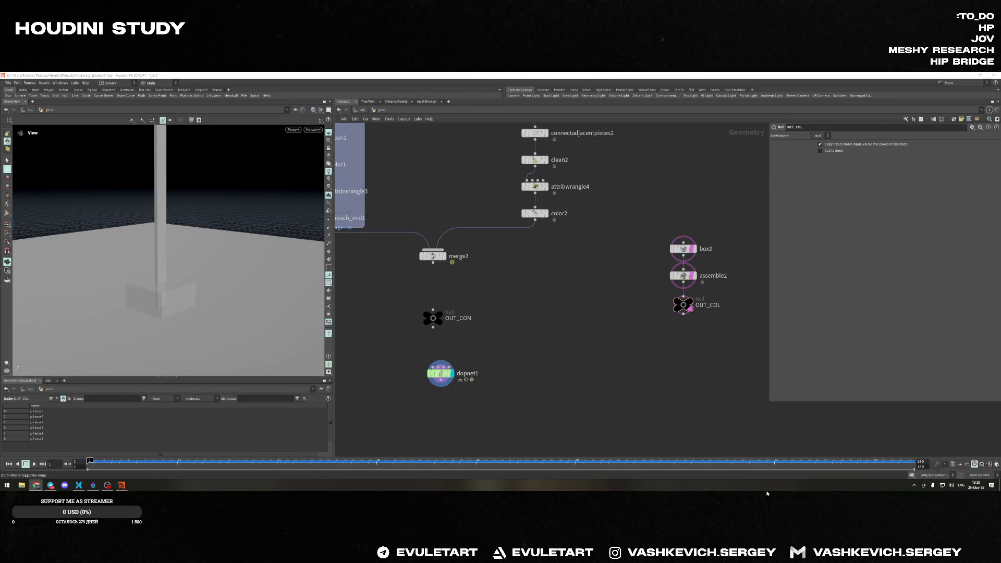
{"action": "left_click", "coordinate": [690, 310]}
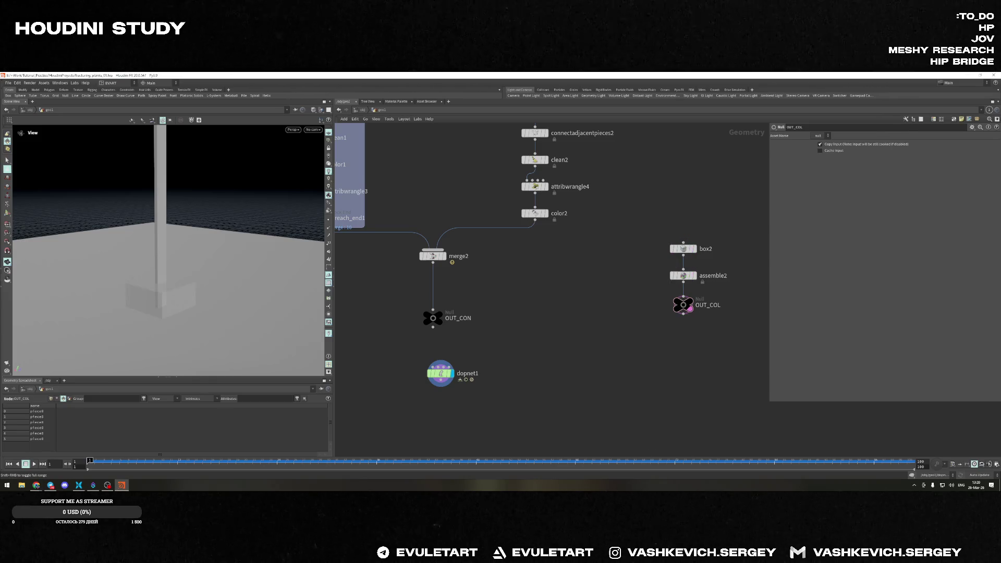
{"action": "key", "text": "alt+Tab"}
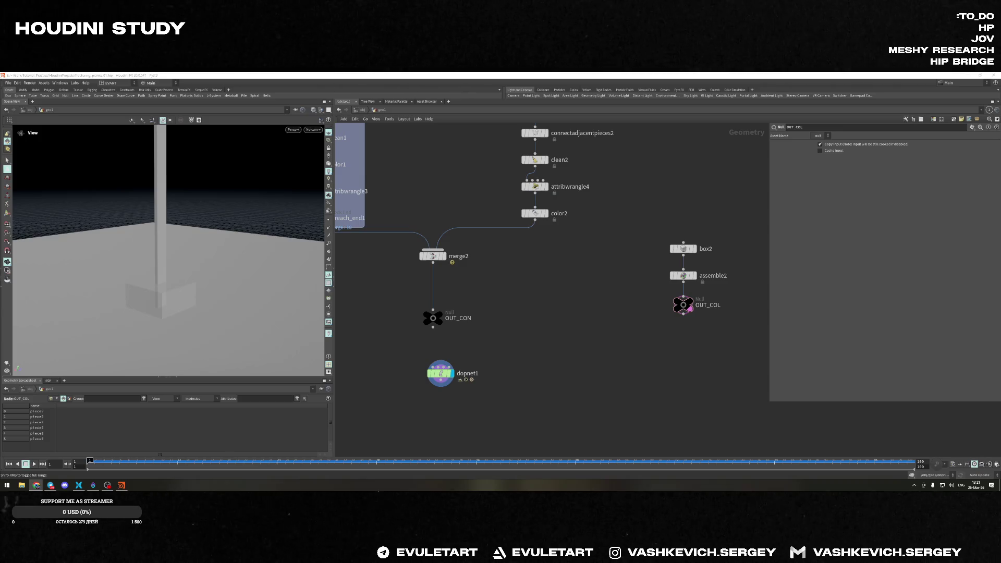
{"action": "left_click", "coordinate": [682, 248]}
{"action": "left_click_drag", "start_coordinate": [682, 249], "coordinate": [682, 219]}
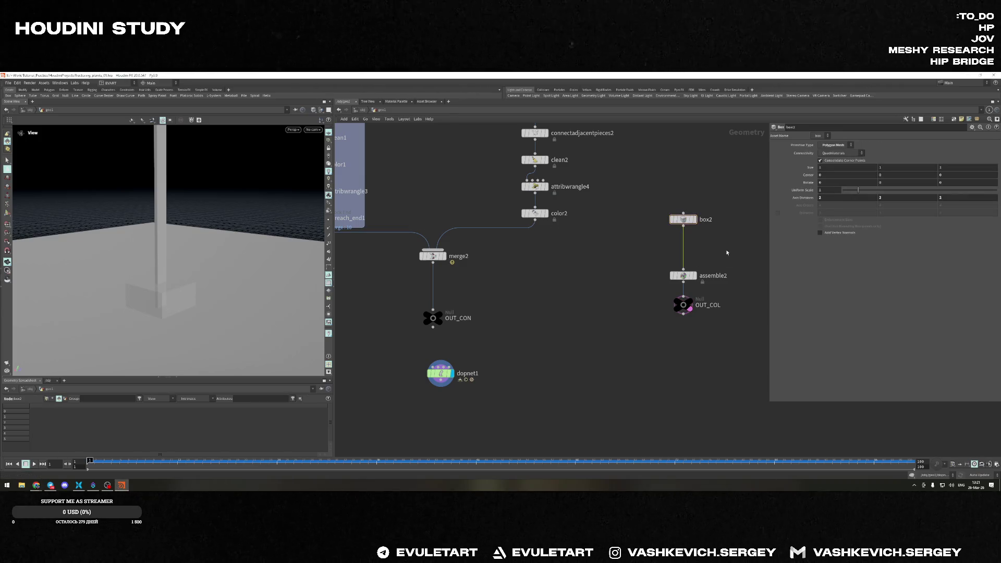
Insert a Transform SOP between box2 and assemble2 and shrink the box to 0.6 uniform scale
{"action": "key", "text": "Tab"}
{"action": "key", "text": "Escape"}
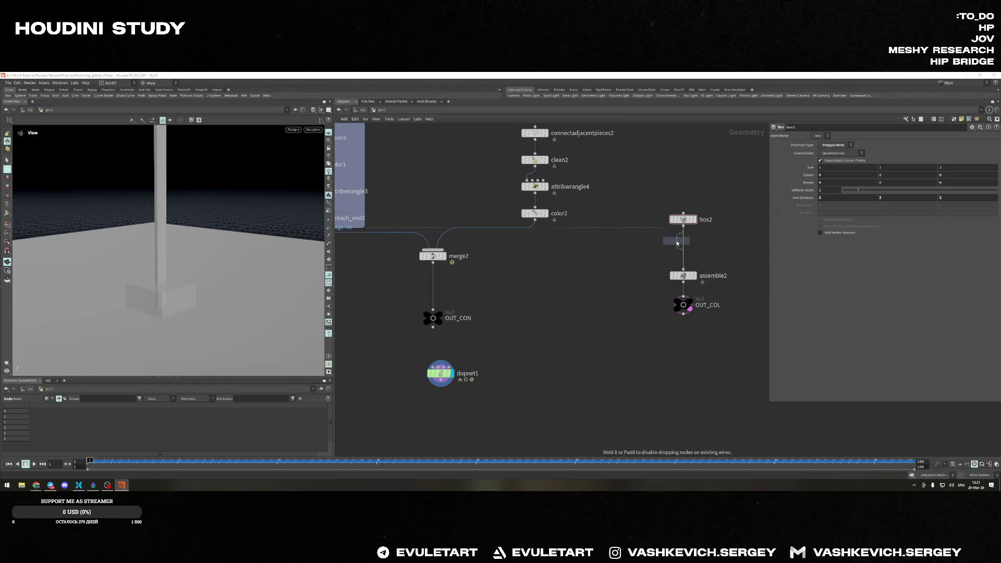
{"action": "left_click", "coordinate": [682, 246]}
{"action": "key", "text": "Return"}
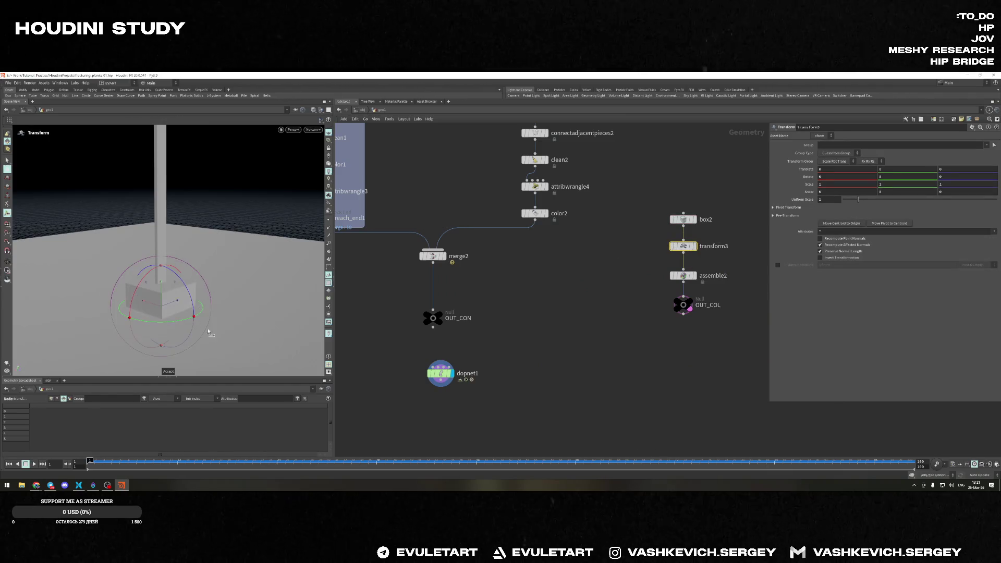
{"action": "left_click_drag", "start_coordinate": [220, 280], "coordinate": [252, 268], "text": "alt"}
{"action": "key", "text": "Return"}
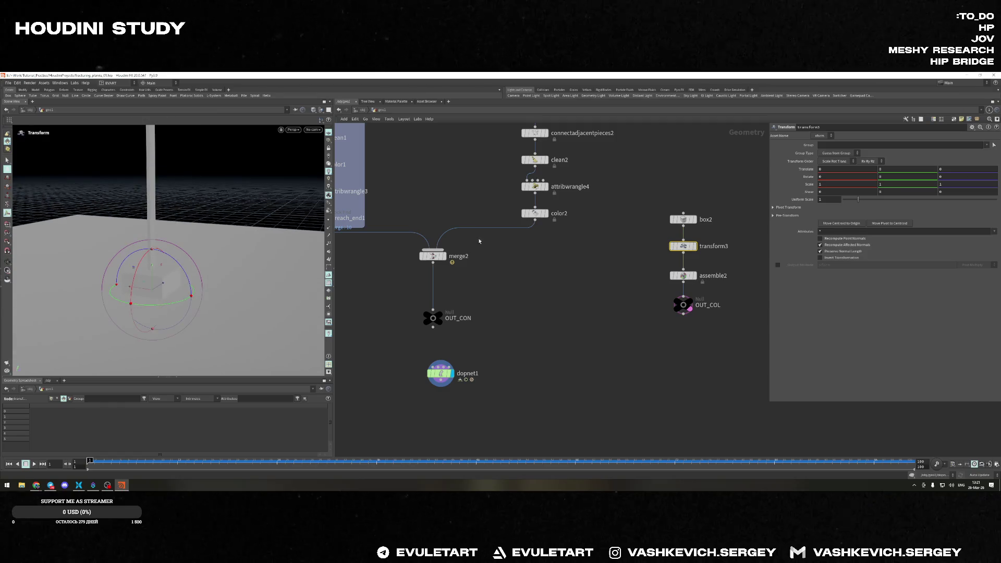
{"action": "middle_click_drag", "start_coordinate": [821, 199], "coordinate": [829, 200]}
Stretch the box to scale Z ~11.5, rotate it about -17.5° in Y, and slide the bar along its length
{"action": "left_click_drag", "start_coordinate": [239, 273], "coordinate": [191, 261], "text": "alt"}
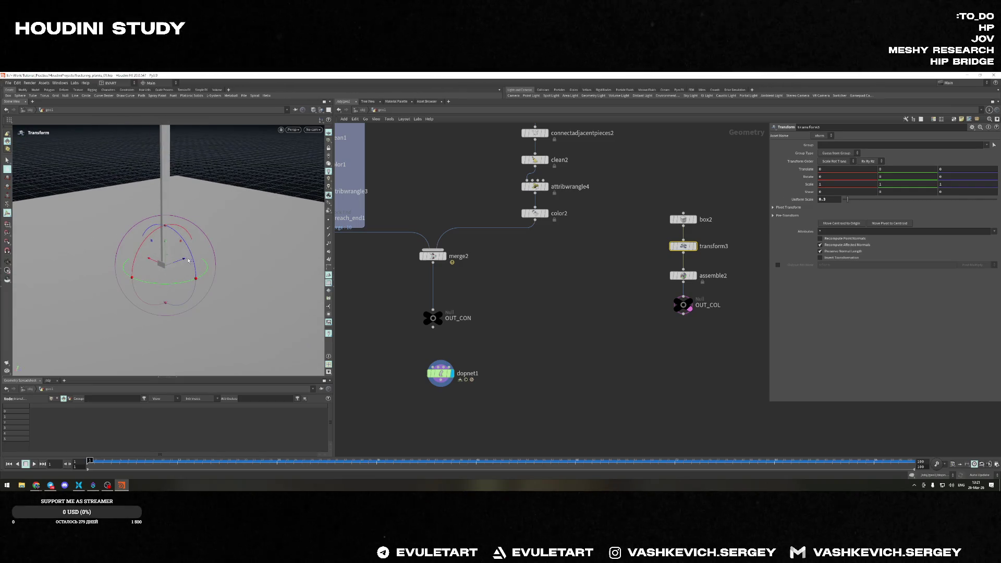
{"action": "mouse_move", "coordinate": [165, 266]}
{"action": "left_mouse_down", "text": "alt"}
{"action": "mouse_move", "coordinate": [216, 246]}
{"action": "mouse_move", "coordinate": [107, 239]}
{"action": "mouse_move", "coordinate": [168, 231]}
{"action": "left_mouse_up", "text": "alt"}
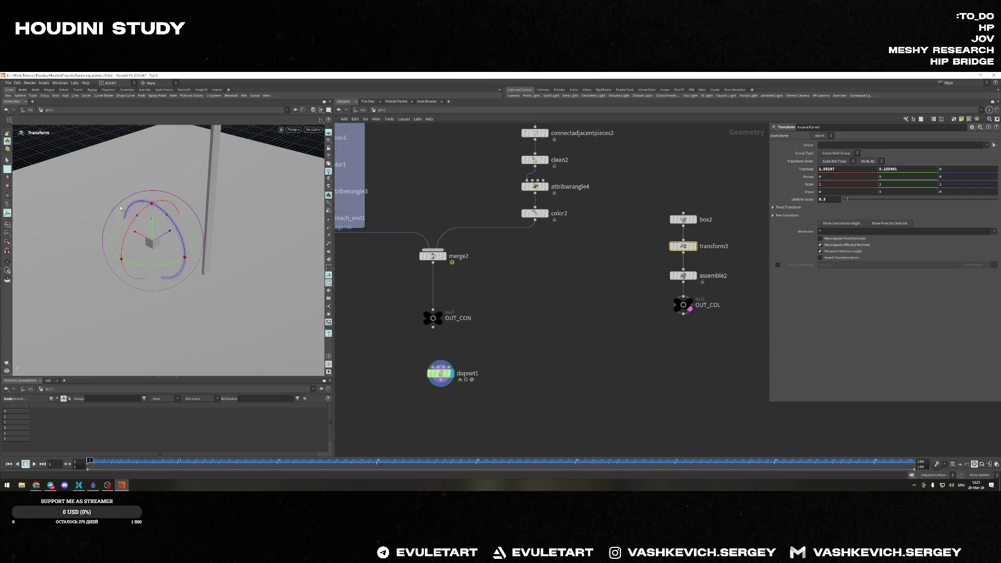
{"action": "left_click", "coordinate": [7, 195]}
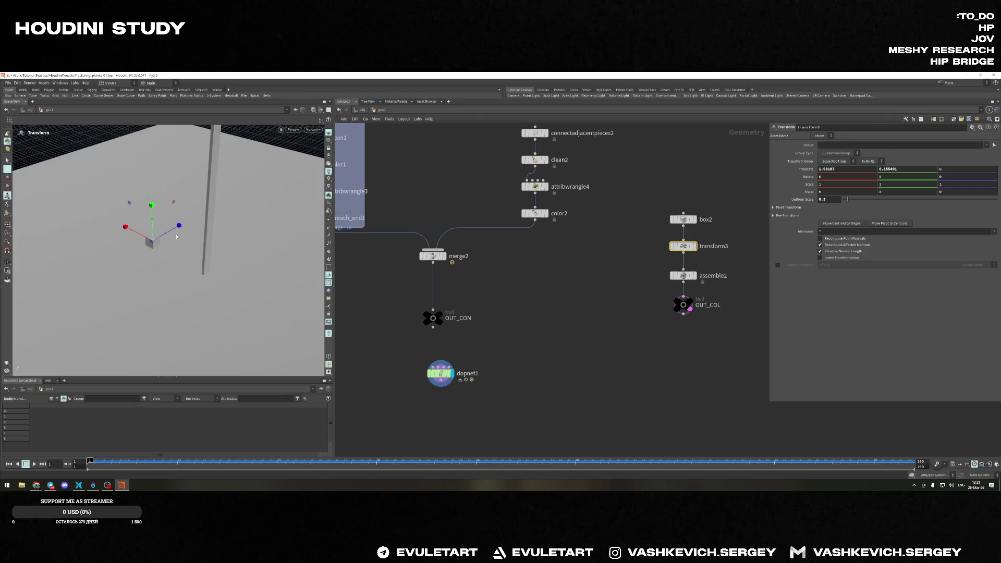
{"action": "left_click_drag", "start_coordinate": [220, 209], "coordinate": [262, 222]}
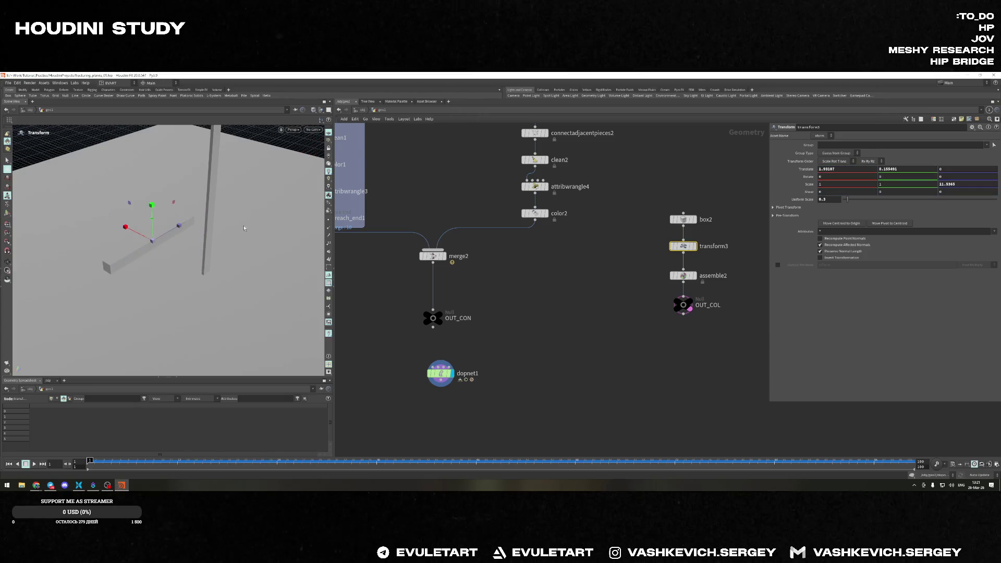
{"action": "key", "text": "r"}
{"action": "left_click_drag", "start_coordinate": [163, 267], "coordinate": [153, 267]}
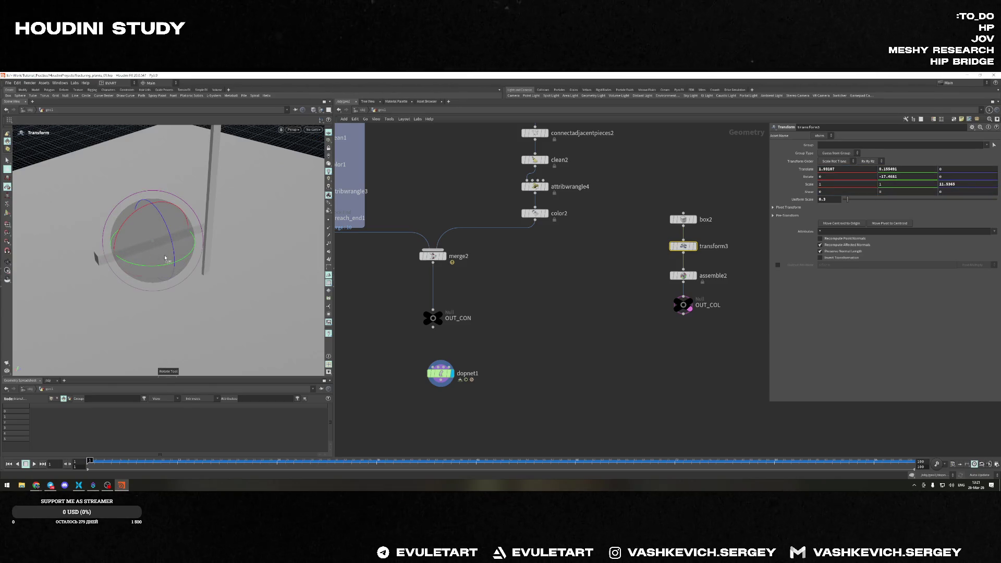
{"action": "key", "text": "t"}
{"action": "mouse_move", "coordinate": [156, 244]}
{"action": "left_mouse_down"}
{"action": "mouse_move", "coordinate": [165, 241]}
{"action": "mouse_move", "coordinate": [146, 235]}
{"action": "mouse_move", "coordinate": [131, 196]}
{"action": "mouse_move", "coordinate": [189, 200]}
{"action": "left_mouse_up"}
{"action": "left_click", "coordinate": [440, 373]}
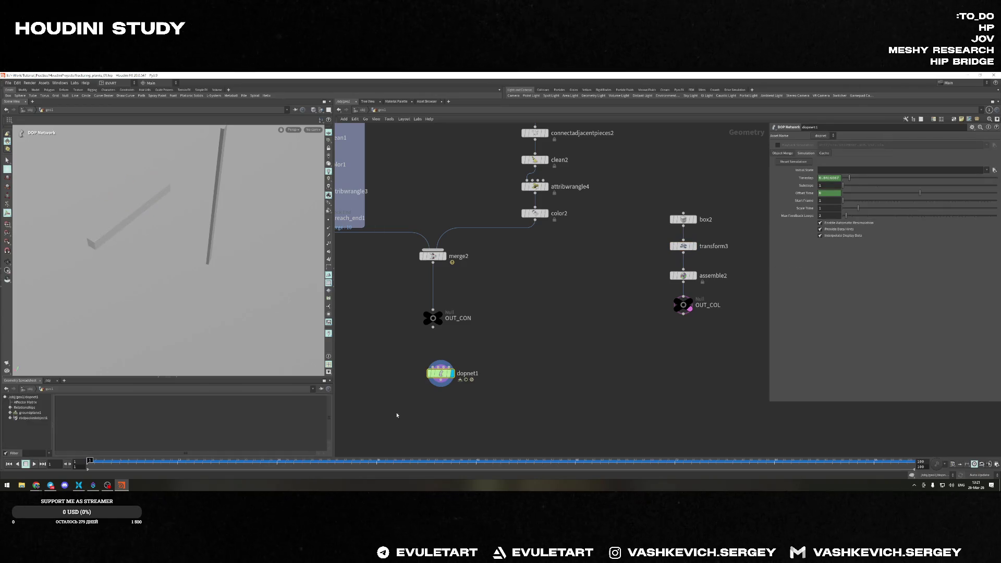
Dive into dopnet1, move groundplane1 left, and add a Merge node after it
{"action": "double_click", "coordinate": [439, 372]}
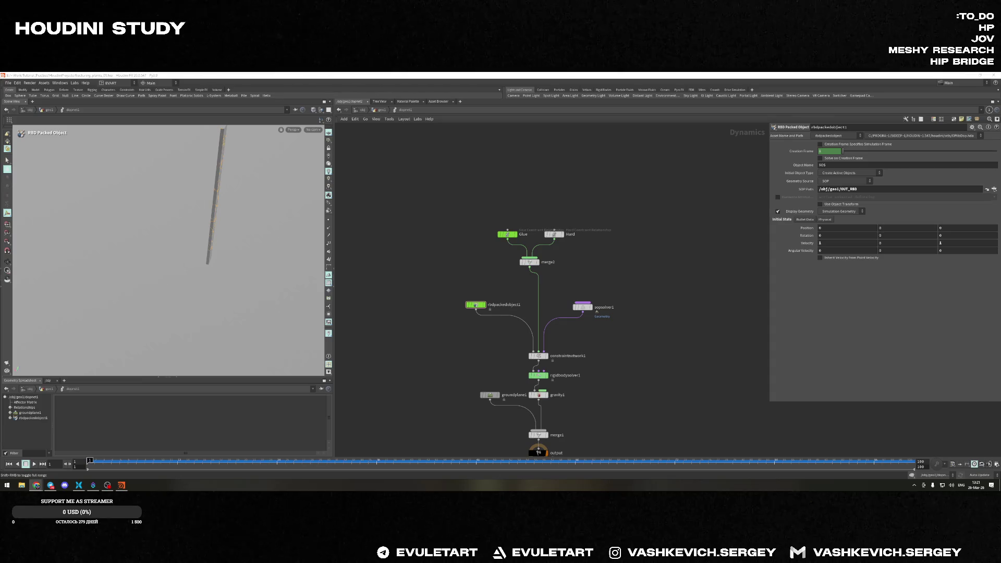
{"action": "scroll", "coordinate": [473, 289], "scroll_direction": "down", "scroll_amount": 2}
{"action": "middle_click_drag", "start_coordinate": [473, 288], "coordinate": [536, 313]}
{"action": "mouse_move", "coordinate": [551, 353]}
{"action": "left_mouse_down"}
{"action": "mouse_move", "coordinate": [405, 322]}
{"action": "mouse_move", "coordinate": [400, 333]}
{"action": "left_mouse_up"}
{"action": "key", "text": "Tab"}
{"action": "type", "text": "mer"}
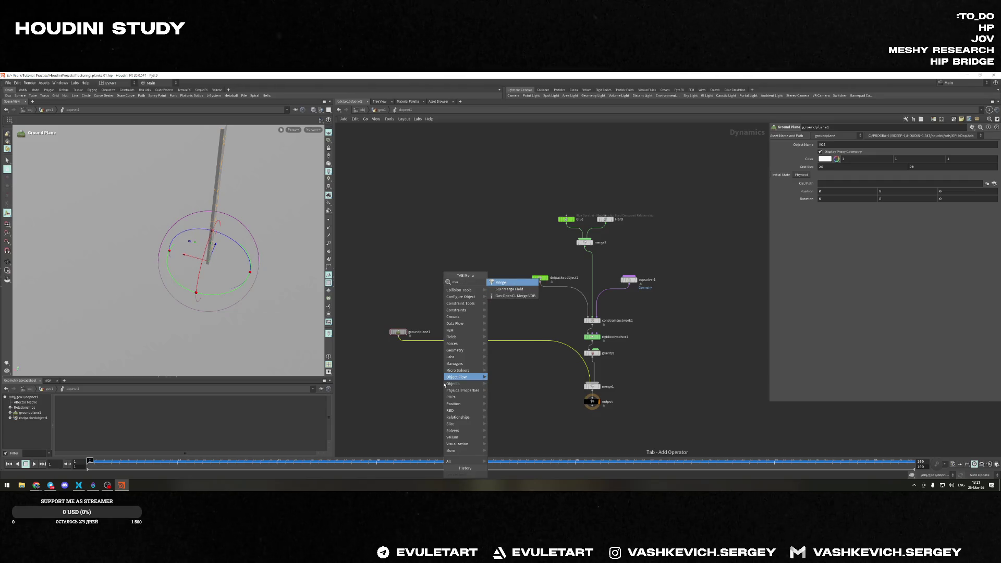
{"action": "key", "text": "Return"}
{"action": "left_click", "coordinate": [464, 337]}
{"action": "left_click_drag", "start_coordinate": [465, 337], "coordinate": [452, 367]}
Add a Static Object node and wire it into the merge alongside the ground plane
{"action": "key", "text": "Tab"}
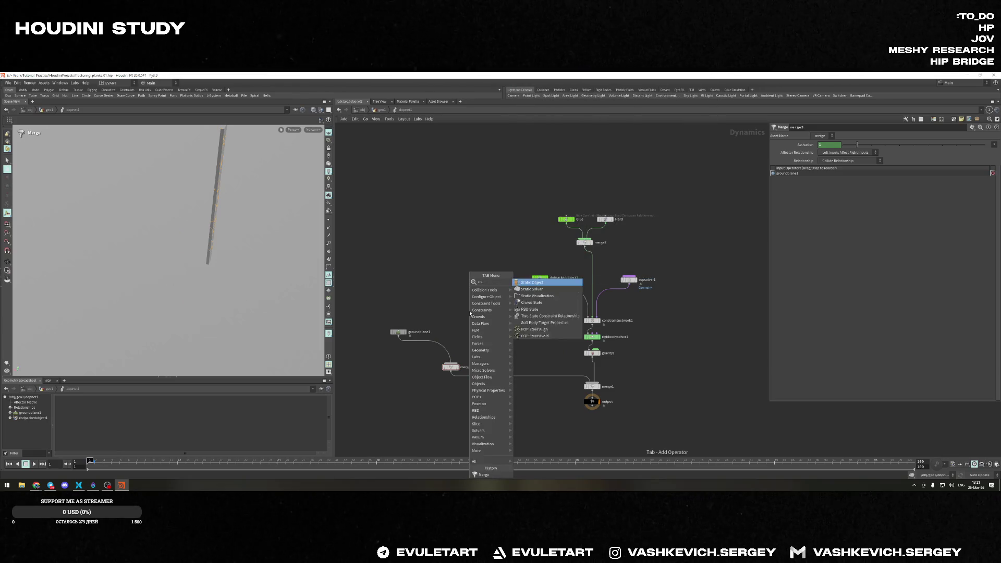
{"action": "key", "text": "Return"}
{"action": "left_click", "coordinate": [484, 332]}
{"action": "left_click", "coordinate": [36, 485]}
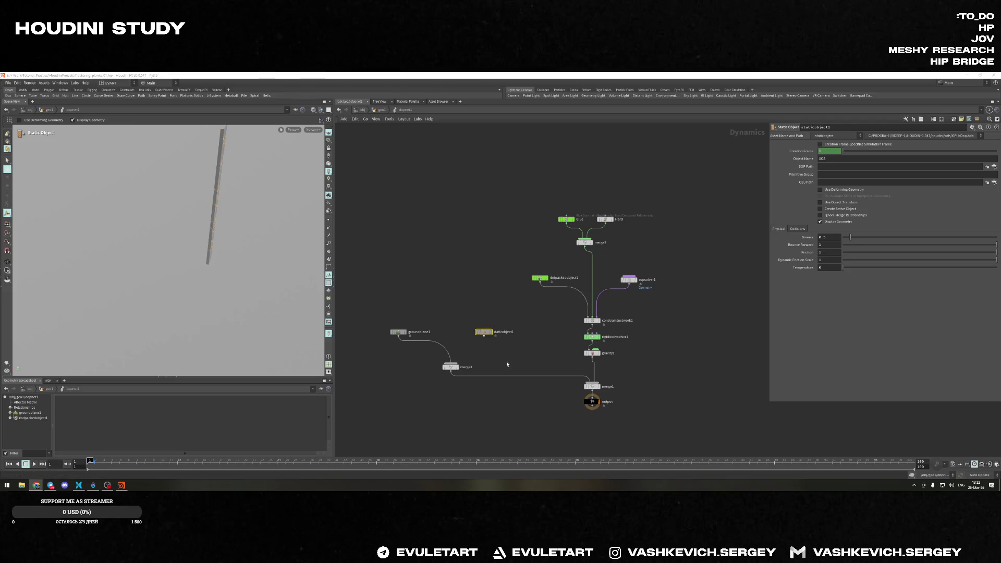
{"action": "left_click_drag", "start_coordinate": [483, 336], "coordinate": [452, 363]}
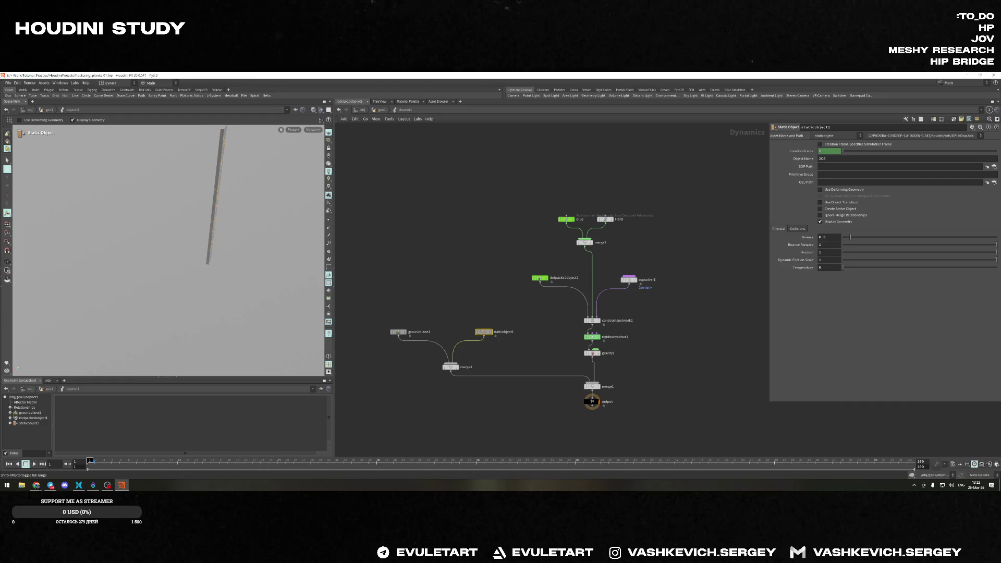
{"action": "left_click", "coordinate": [36, 484]}
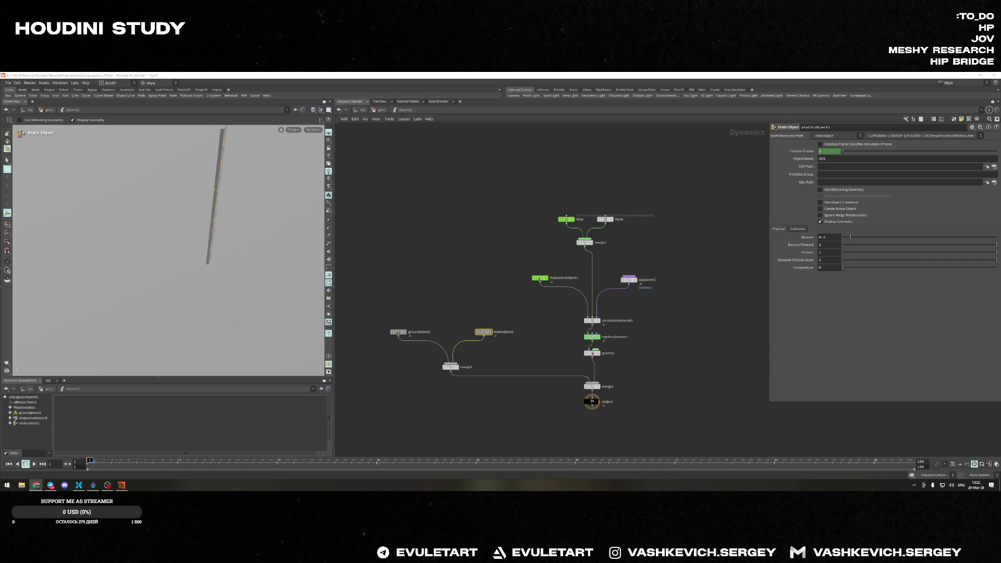
Set the static object's SOP Path to /obj/geo1/OUT_COL and return up to geo1
{"action": "left_click", "coordinate": [994, 168]}
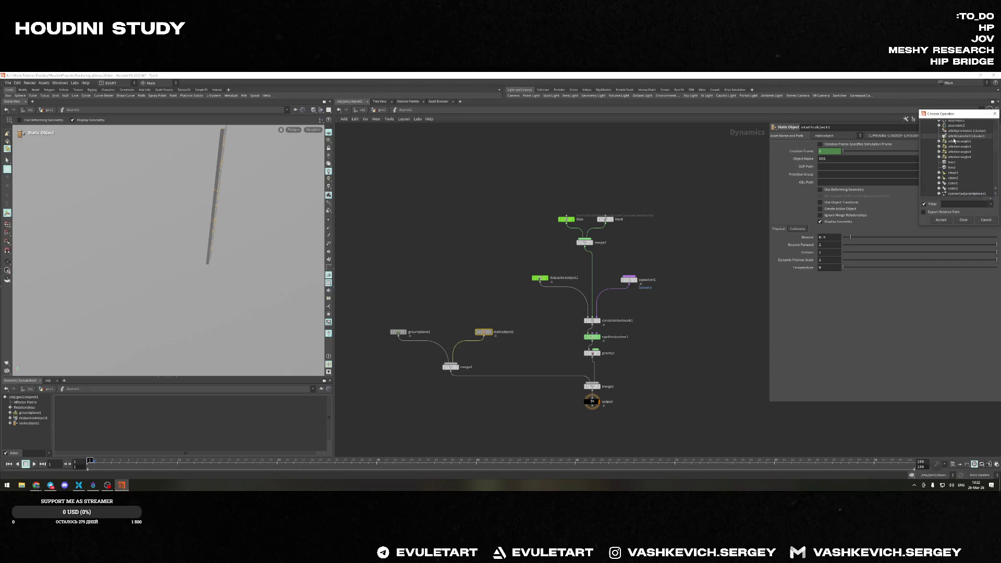
{"action": "left_click", "coordinate": [954, 138]}
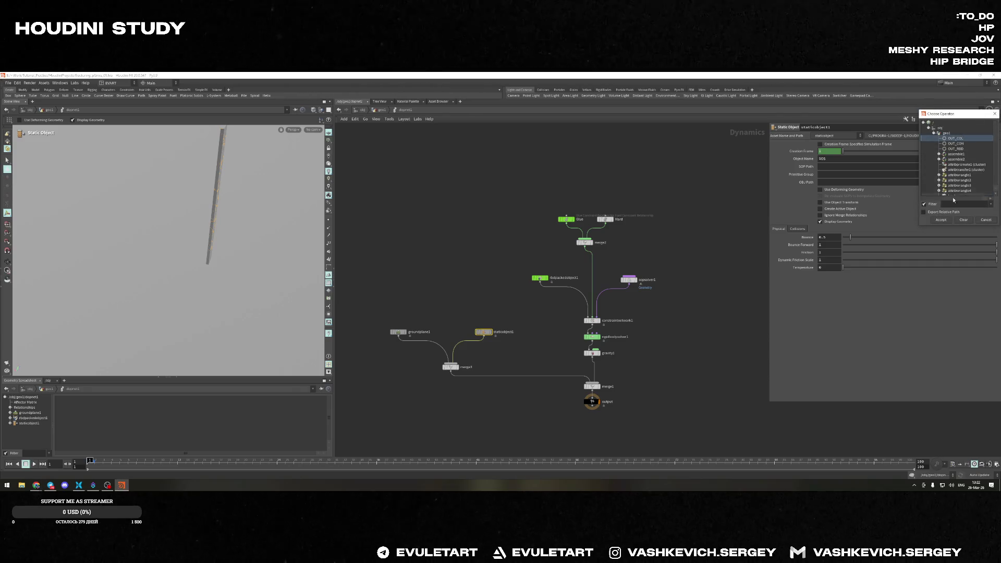
{"action": "left_click", "coordinate": [940, 220]}
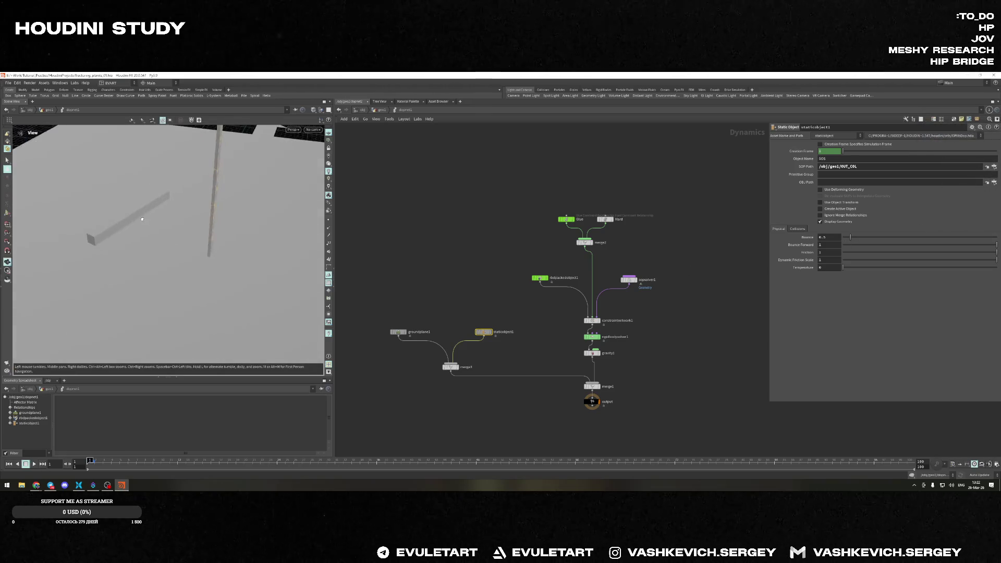
{"action": "key", "text": "u"}
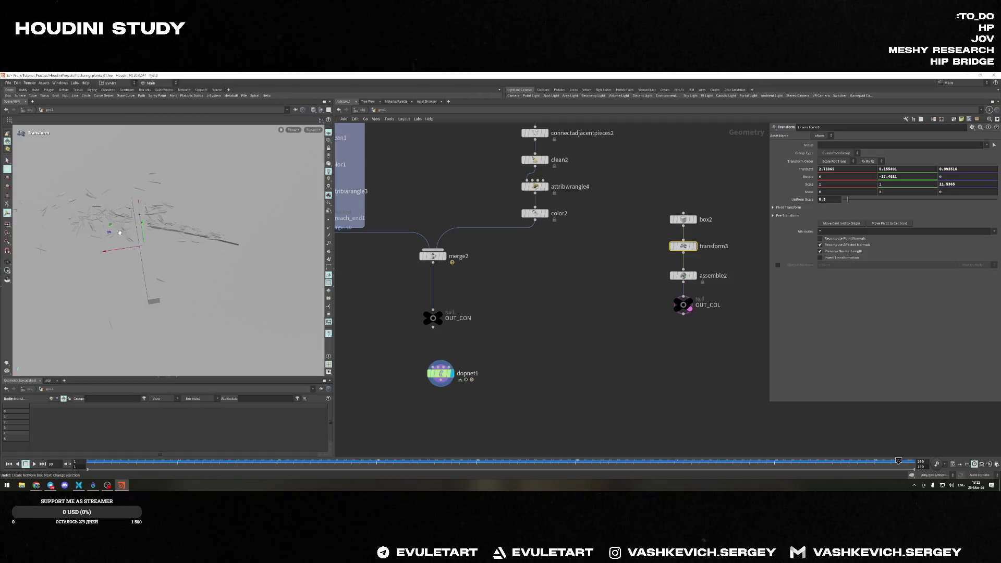
Move the collider bar and rotate it further to about -38°, viewing the scene in wireframe
{"action": "left_click_drag", "start_coordinate": [112, 240], "coordinate": [164, 219]}
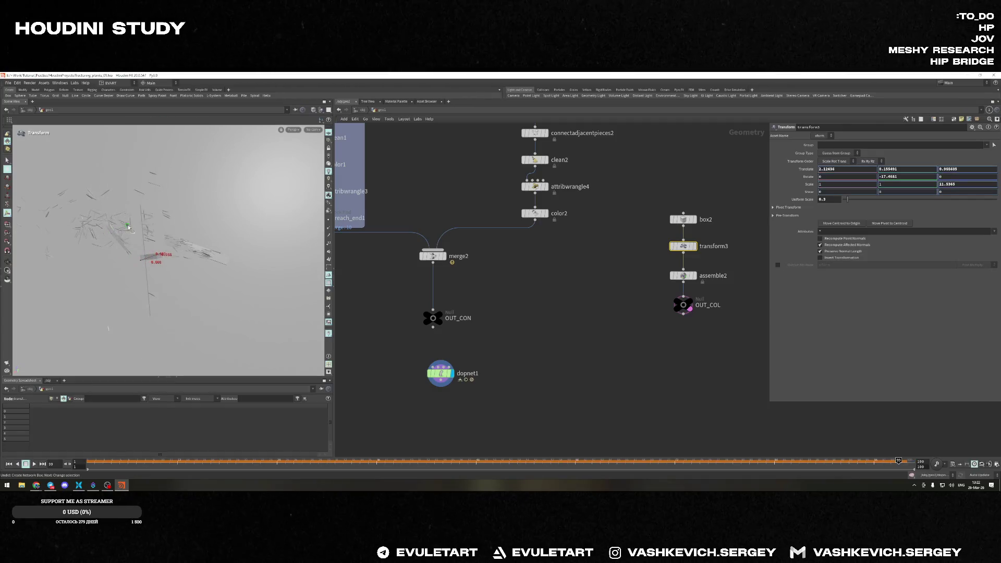
{"action": "key", "text": "r"}
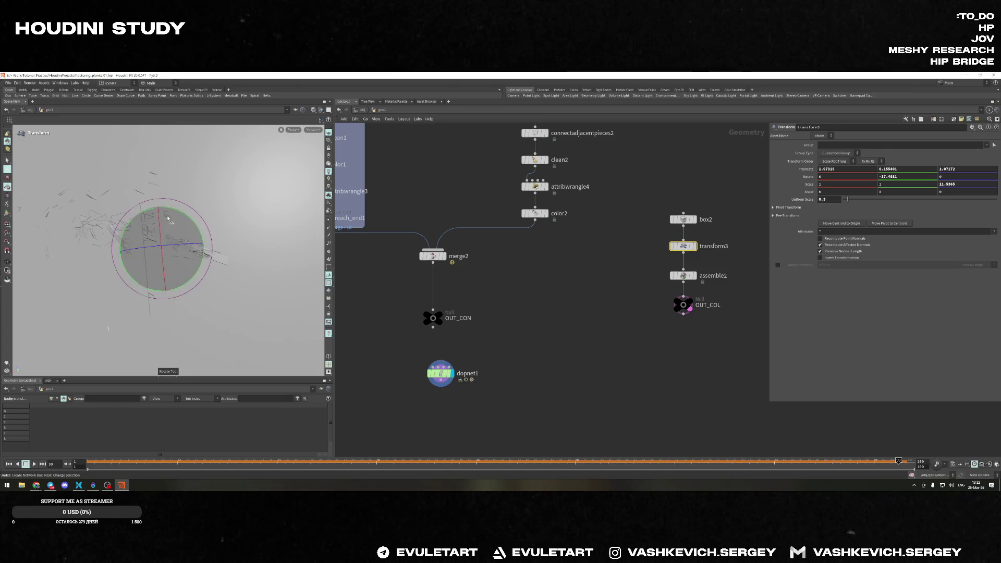
{"action": "left_click_drag", "start_coordinate": [179, 212], "coordinate": [192, 227]}
{"action": "key", "text": "w"}
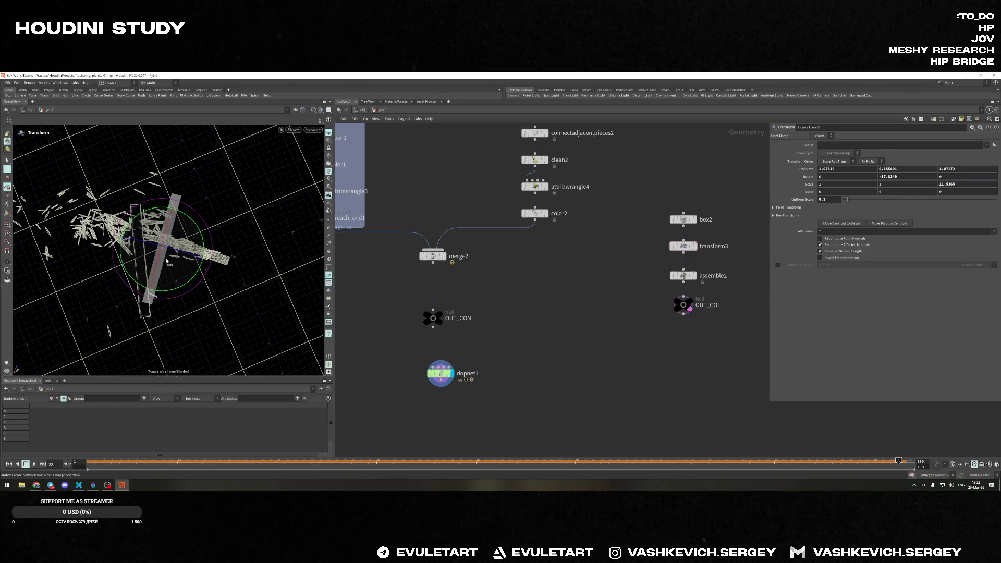
Shift the bar to a new spot under the plank, check from a low angle, and select dopnet1
{"action": "key", "text": "t"}
{"action": "left_click_drag", "start_coordinate": [137, 244], "coordinate": [106, 235]}
{"action": "key", "text": "Escape"}
{"action": "mouse_move", "coordinate": [195, 235]}
{"action": "left_mouse_down"}
{"action": "mouse_move", "coordinate": [238, 178]}
{"action": "mouse_move", "coordinate": [206, 184]}
{"action": "mouse_move", "coordinate": [211, 157]}
{"action": "left_mouse_up"}
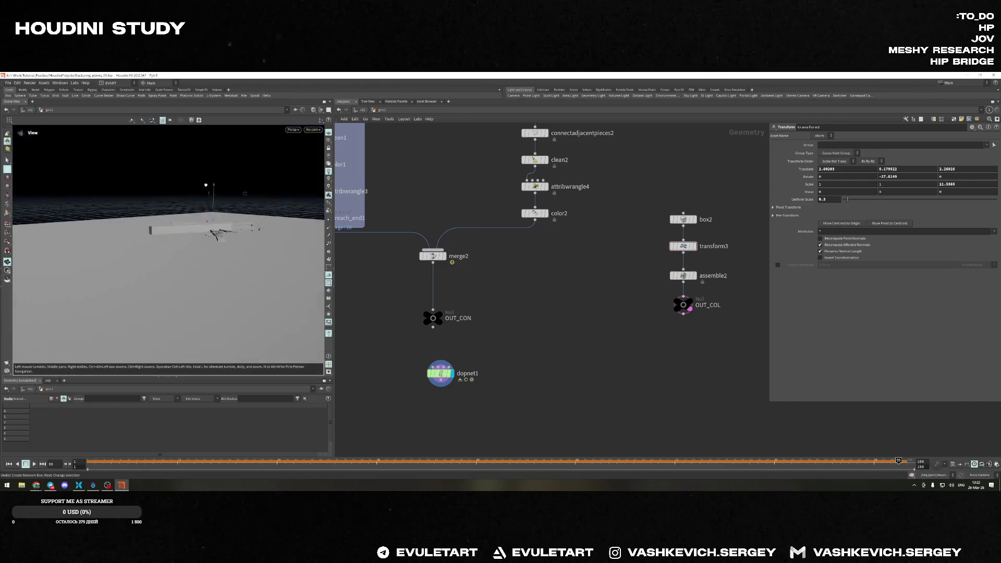
{"action": "left_click", "coordinate": [440, 373]}
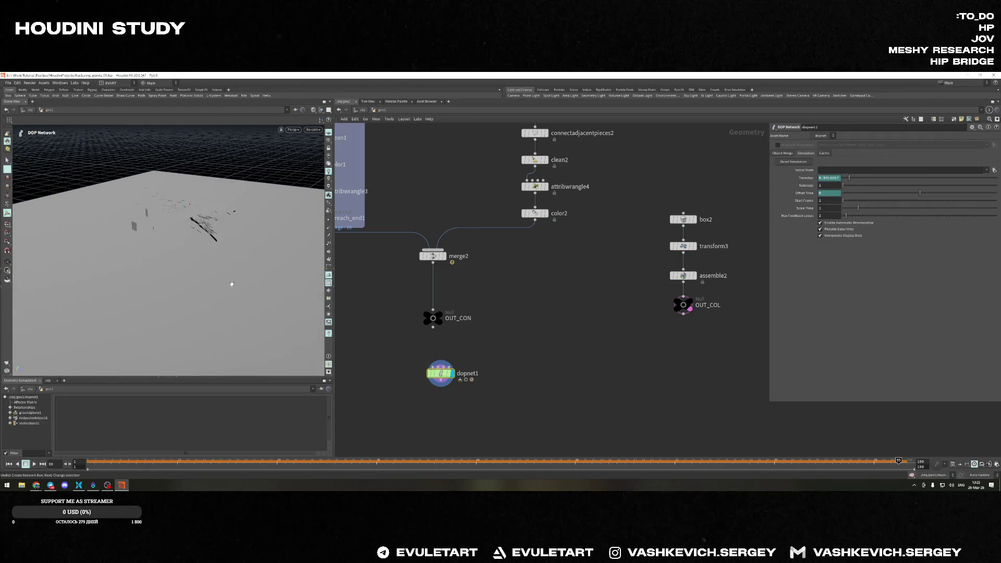
Replay the plank splintering on the bar, scrub to about frame 35, then dive into dopnet1 and select sopsolver1
{"action": "left_click_drag", "start_coordinate": [254, 294], "coordinate": [125, 353]}
{"action": "left_click", "coordinate": [7, 463]}
{"action": "left_click", "coordinate": [34, 463]}
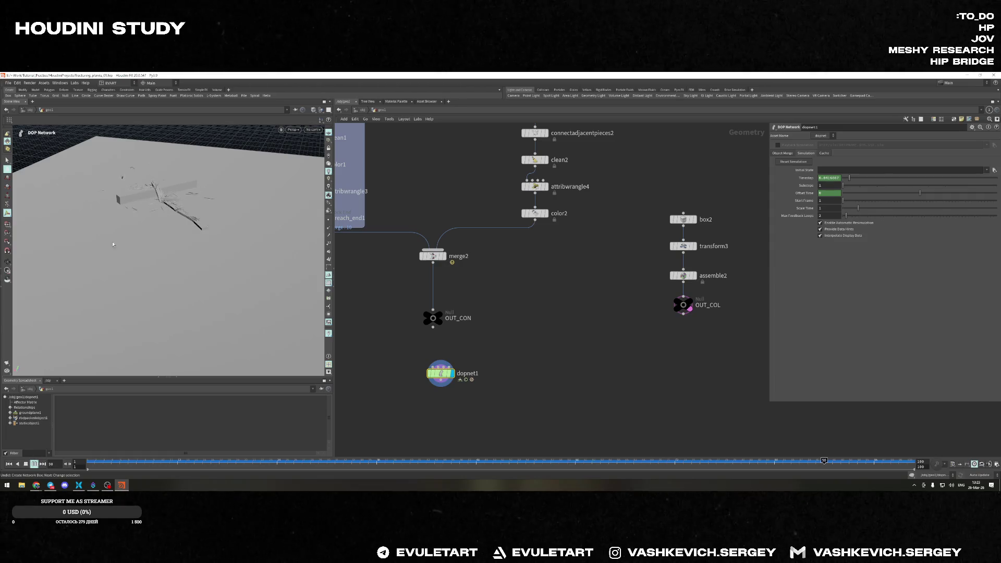
{"action": "left_click", "coordinate": [10, 464]}
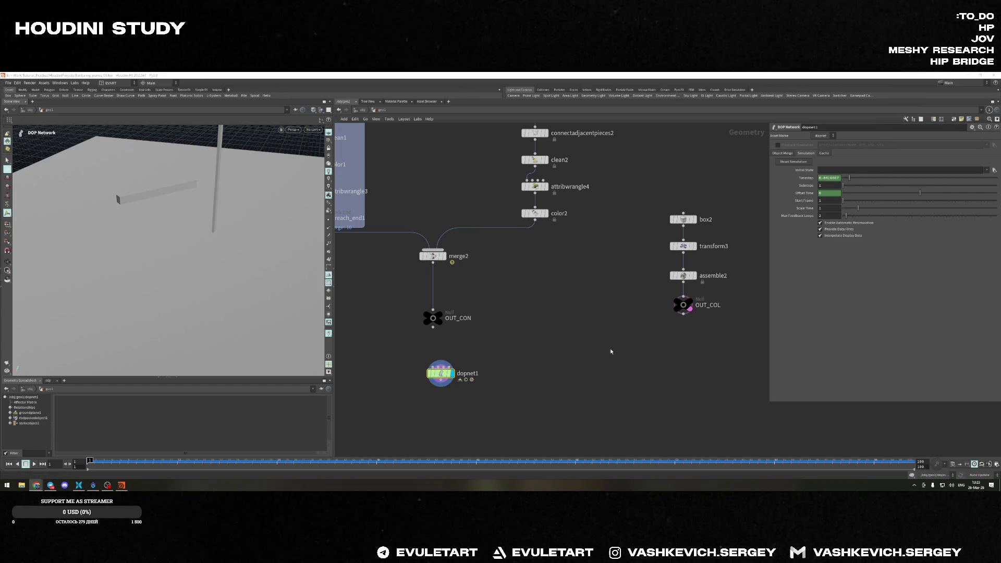
{"action": "left_click_drag", "start_coordinate": [89, 460], "coordinate": [360, 461]}
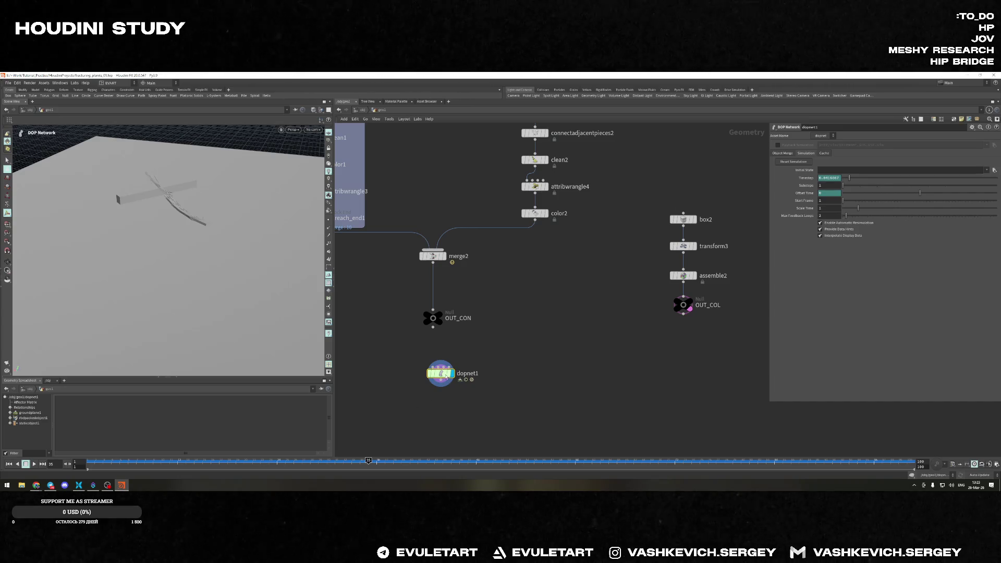
{"action": "double_click", "coordinate": [440, 373]}
{"action": "left_click", "coordinate": [662, 284]}
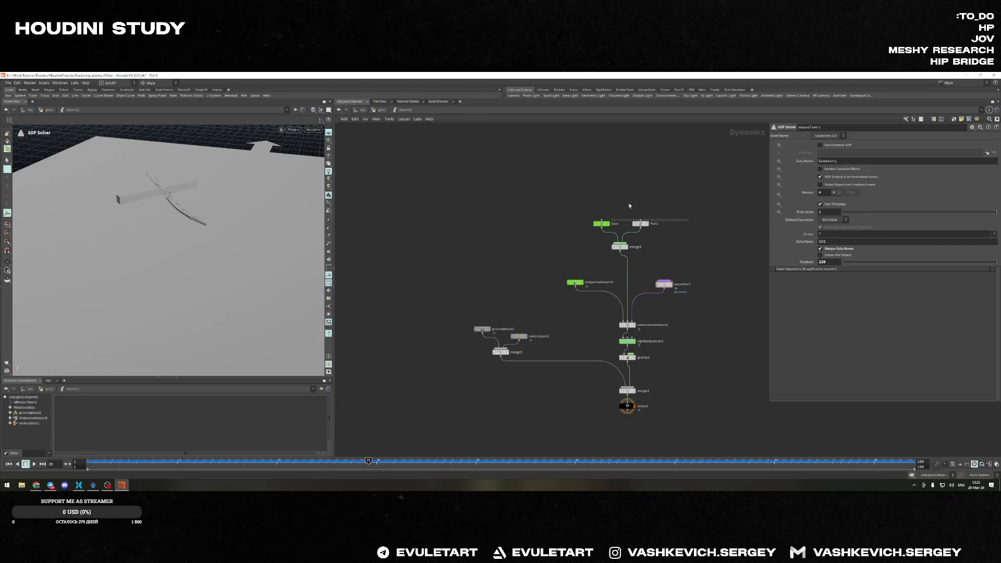
Set the Glue constraint Strength to 400, rewind and replay the break, then stop
{"action": "left_click", "coordinate": [601, 224]}
{"action": "type", "text": "400"}
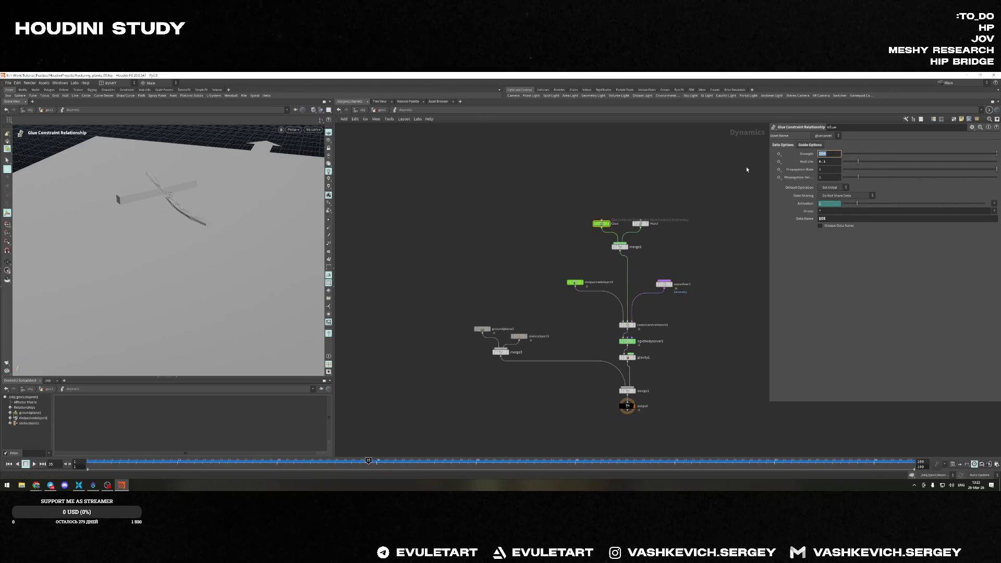
{"action": "key", "text": "Return"}
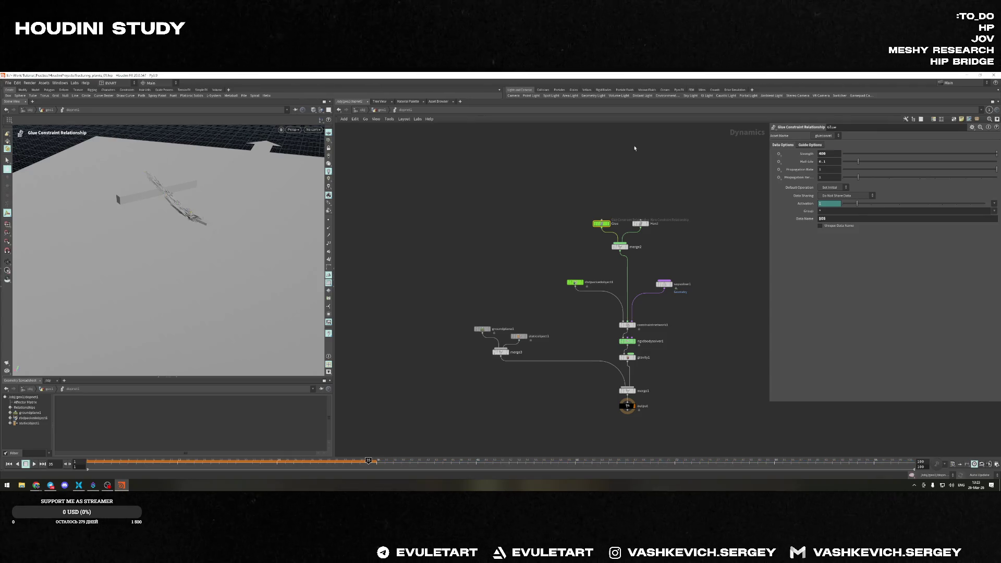
{"action": "key", "text": "ctrl+Up"}
{"action": "key", "text": "Up"}
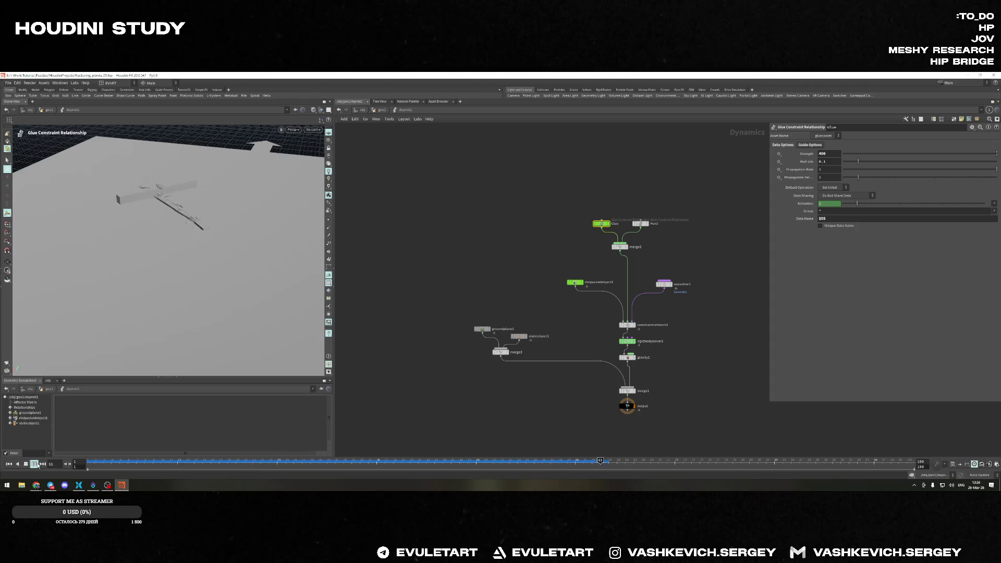
{"action": "key", "text": "Down"}
Lower Glue Strength to 100, set the SOP solver Threshold to 80, replay to frame 84, then select rbdpackedobject1
{"action": "double_click", "coordinate": [831, 154]}
{"action": "type", "text": "100"}
{"action": "key", "text": "Return"}
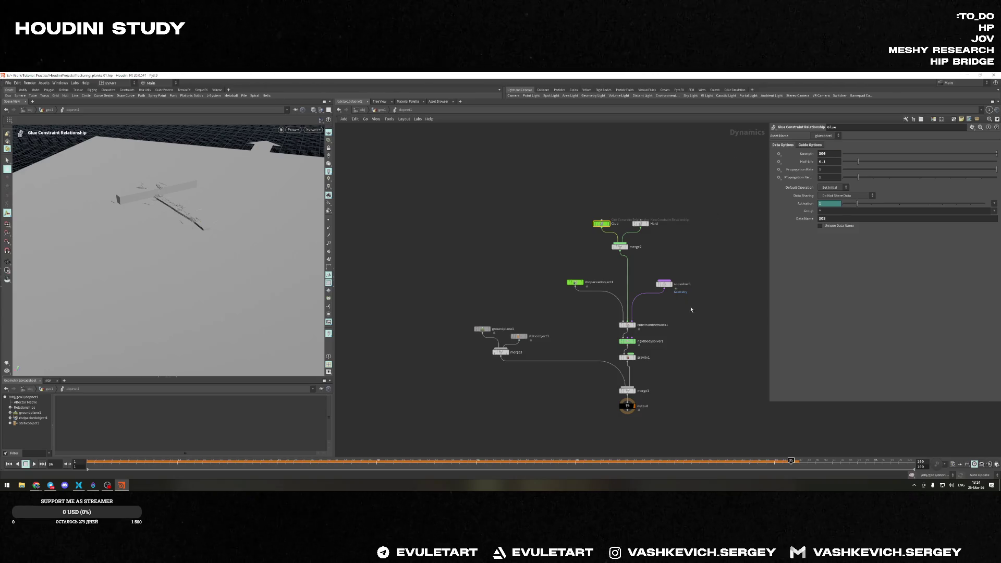
{"action": "left_click", "coordinate": [663, 284]}
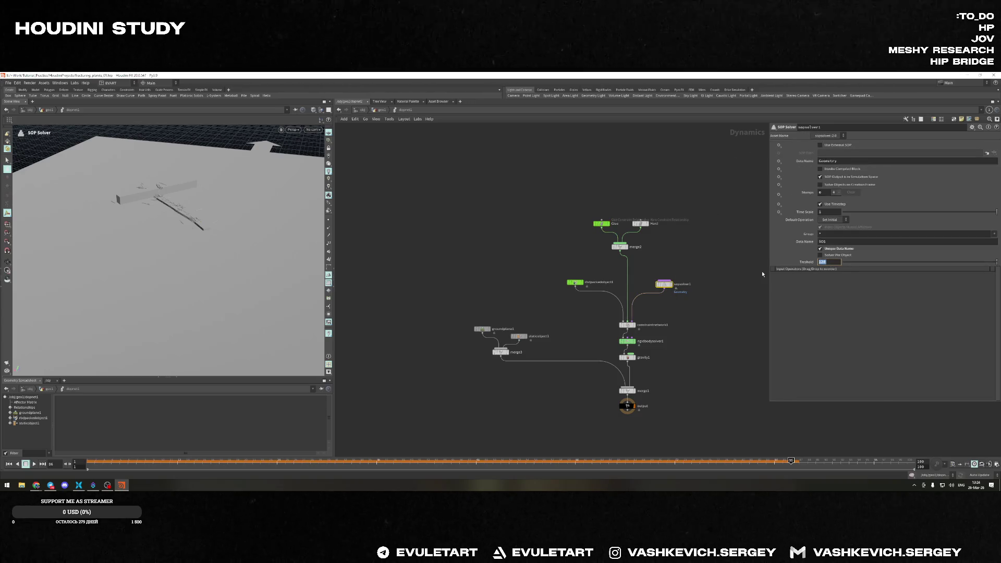
{"action": "key", "text": "Return"}
{"action": "key", "text": "ctrl+Up"}
{"action": "key", "text": "Up"}
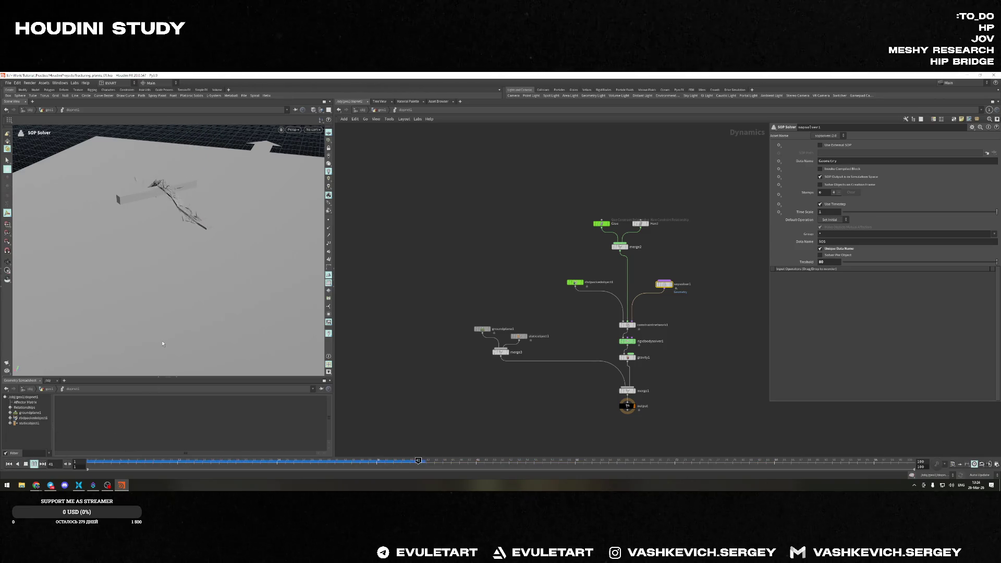
{"action": "left_click", "coordinate": [26, 464]}
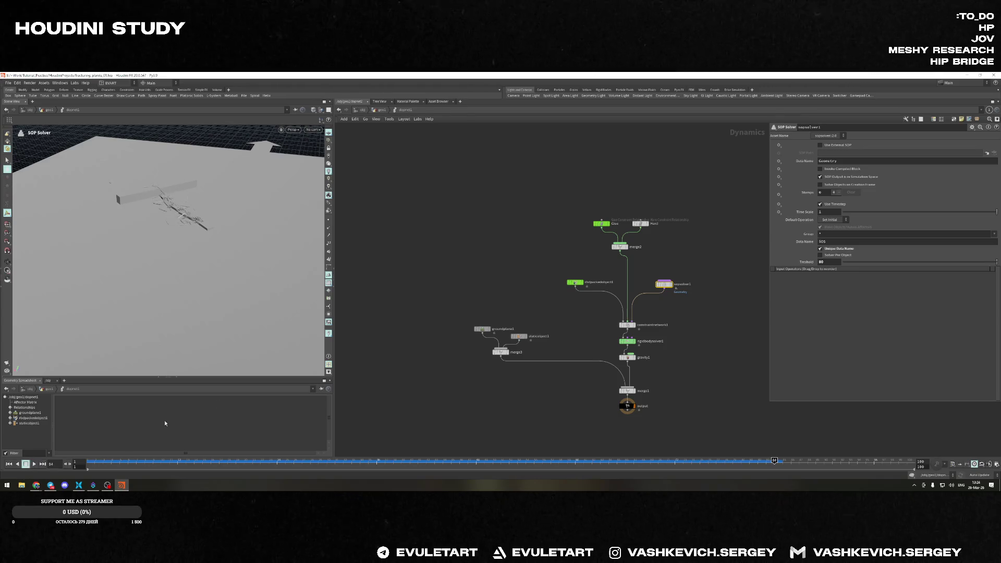
{"action": "left_click", "coordinate": [573, 282]}
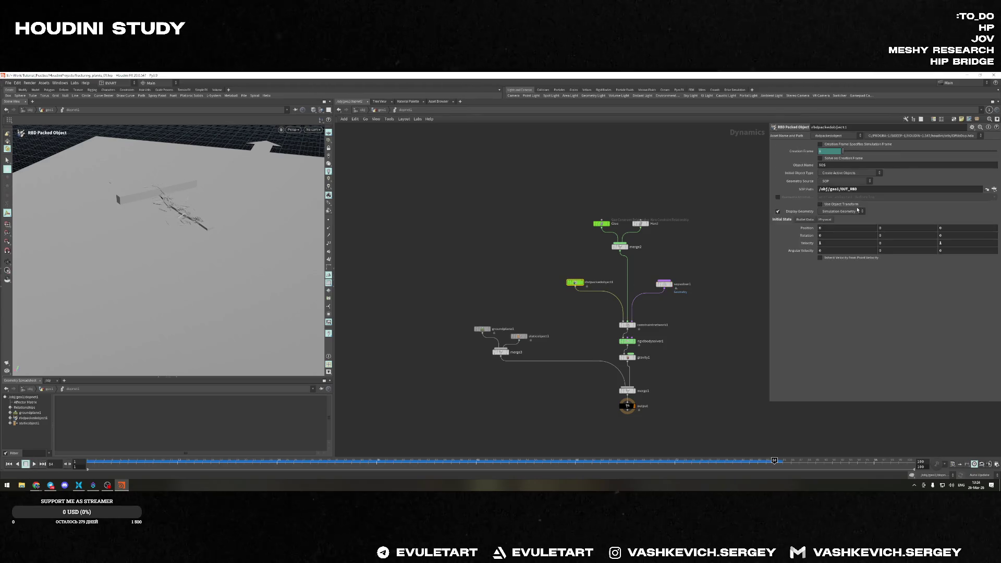
Hide the rbdpackedobject1 geometry so only glue constraint points show, and scrub the timeline
{"action": "left_click", "coordinate": [777, 211]}
{"action": "left_click_drag", "start_coordinate": [96, 219], "coordinate": [181, 220]}
{"action": "left_click_drag", "start_coordinate": [180, 458], "coordinate": [366, 440]}
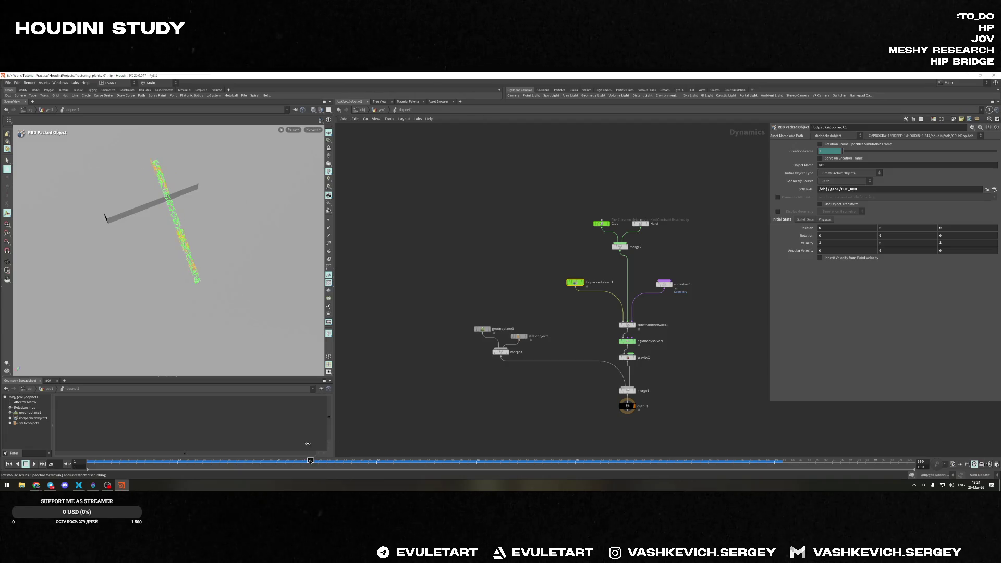
{"action": "left_click_drag", "start_coordinate": [366, 440], "coordinate": [351, 438]}
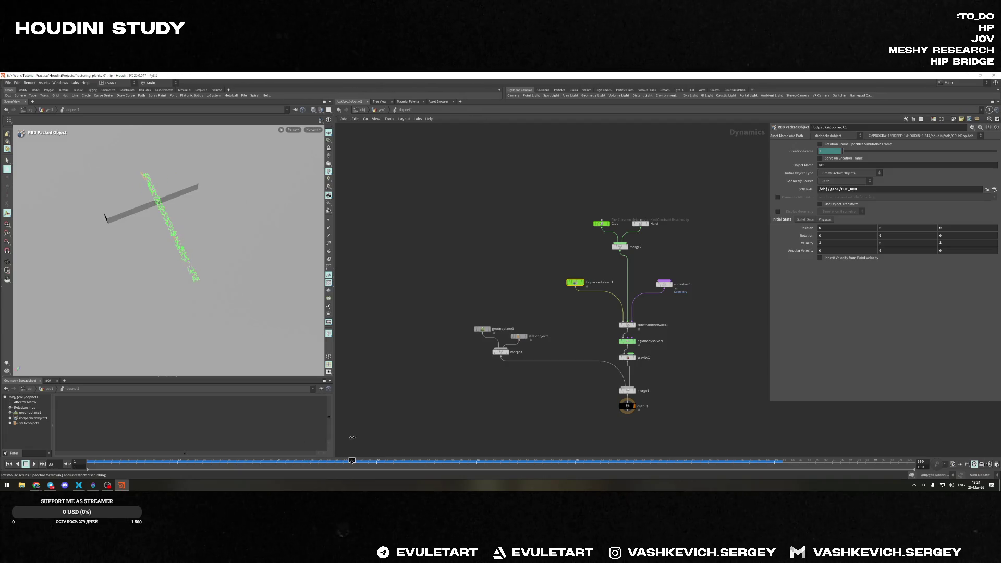
Set sopsolver1's break Threshold to 10 and replay the simulation from frame 1
{"action": "left_click", "coordinate": [664, 283]}
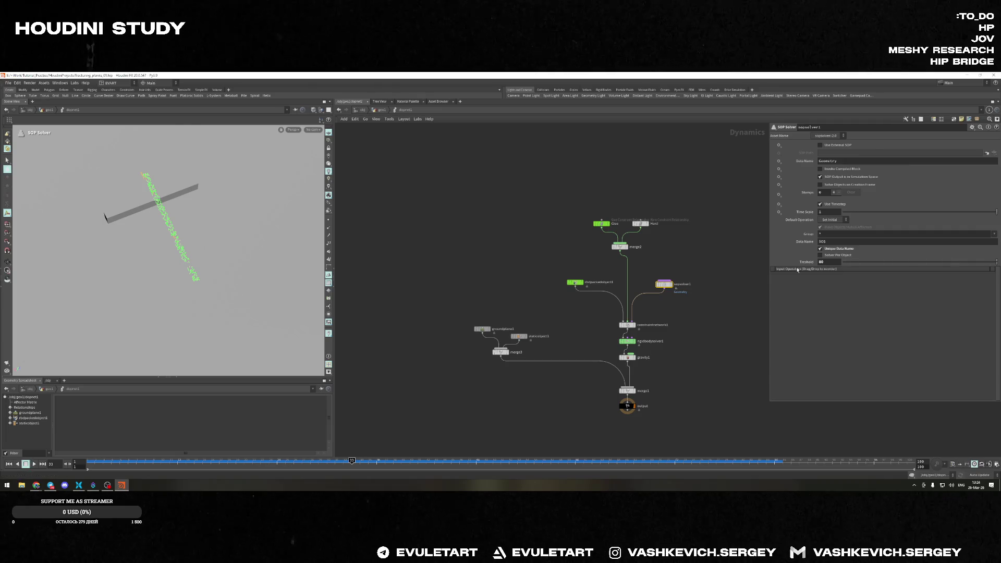
{"action": "double_click", "coordinate": [829, 261]}
{"action": "type", "text": "10"}
{"action": "key", "text": "Return"}
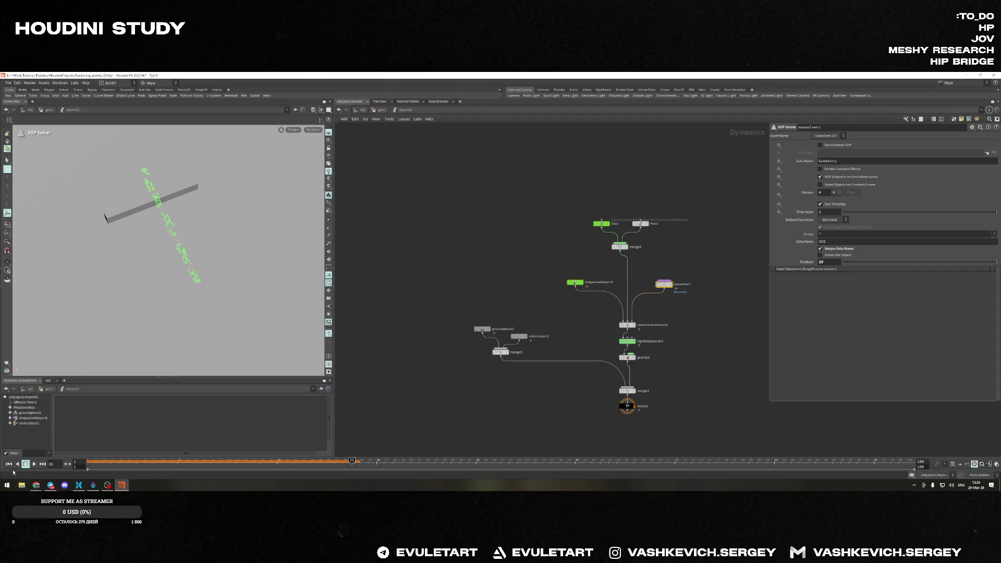
{"action": "left_click", "coordinate": [8, 464]}
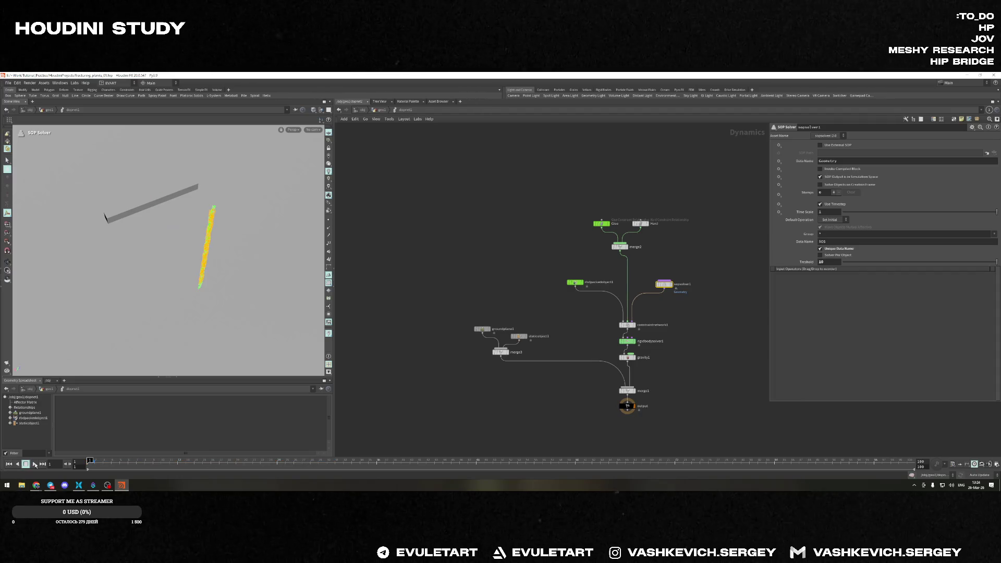
{"action": "left_click", "coordinate": [360, 459]}
Raise the break Threshold to 200, rewind and scrub to about frame 25
{"action": "left_click", "coordinate": [820, 263]}
{"action": "type", "text": "0"}
{"action": "key", "text": "Return"}
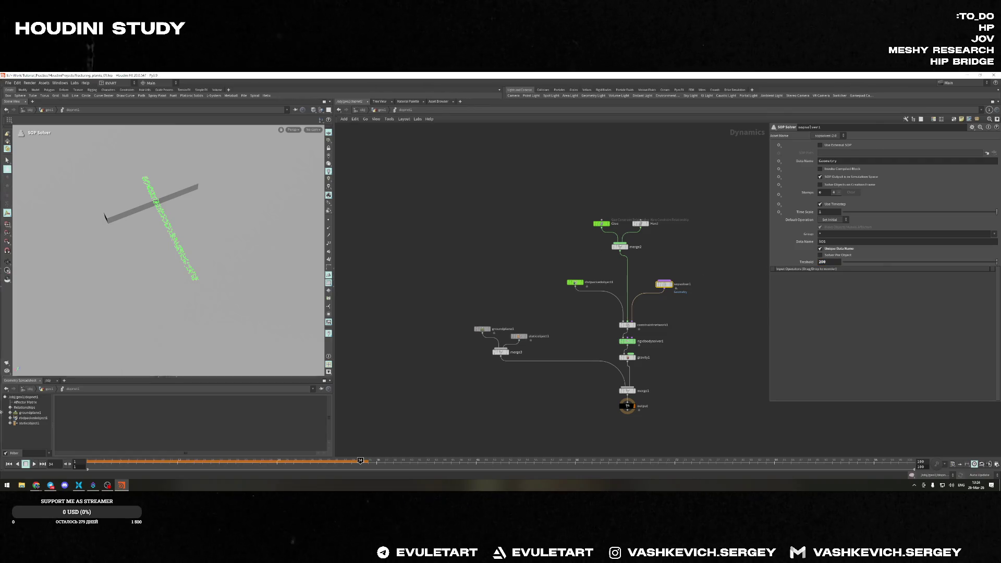
{"action": "left_click", "coordinate": [9, 464]}
{"action": "left_click_drag", "start_coordinate": [88, 460], "coordinate": [385, 461]}
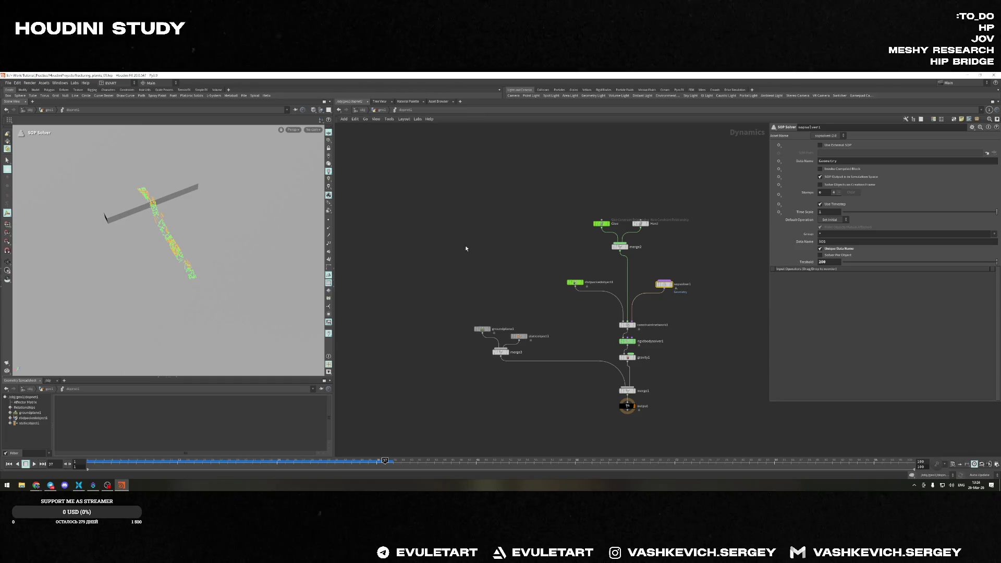
{"action": "left_click", "coordinate": [574, 282]}
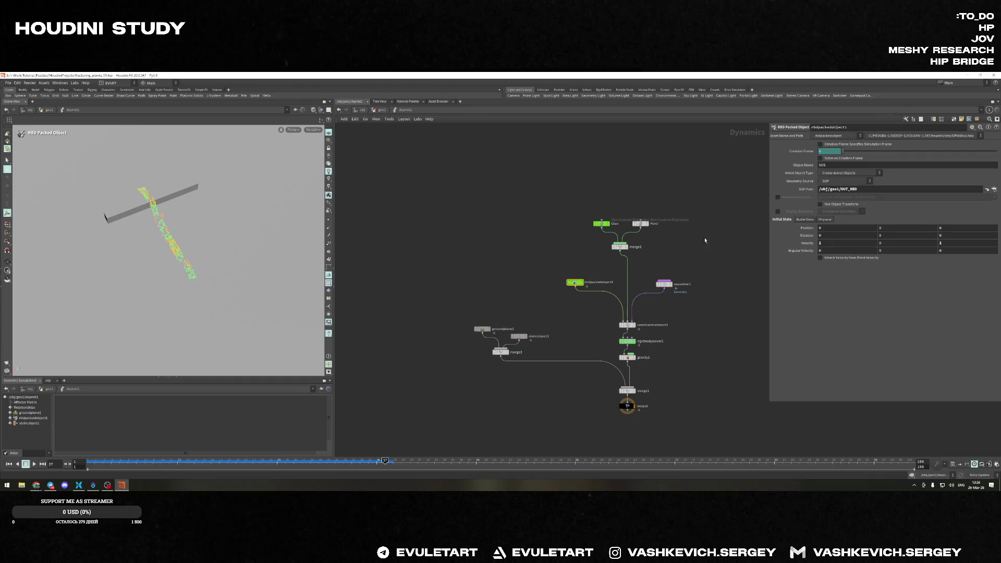
Show the plank pieces again, rewind to frame 1 and orbit to a low angle as it replays
{"action": "left_click", "coordinate": [777, 211]}
{"action": "key", "text": "ctrl+Up"}
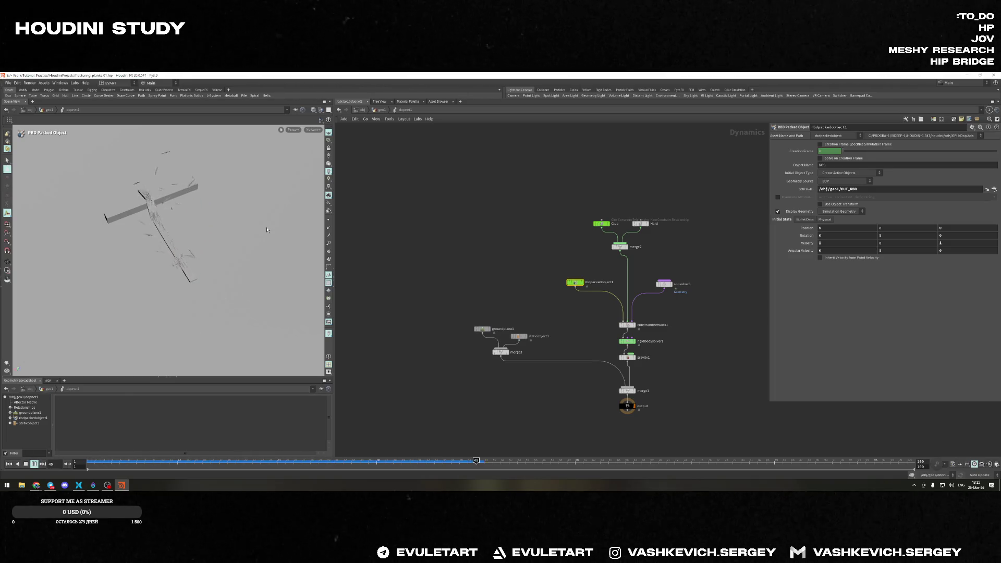
{"action": "key", "text": "Escape"}
{"action": "left_click_drag", "start_coordinate": [267, 230], "coordinate": [197, 204]}
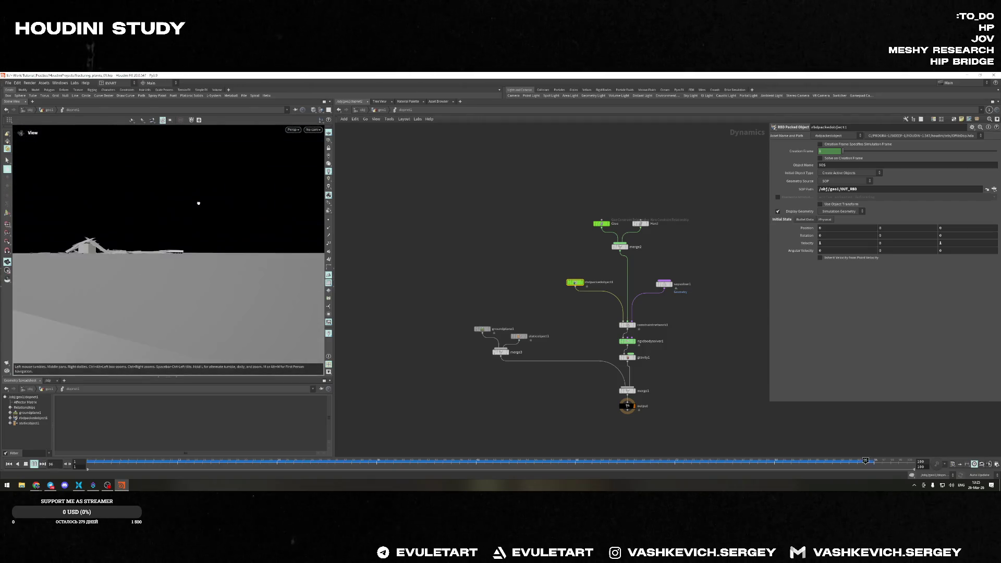
{"action": "key", "text": "Return"}
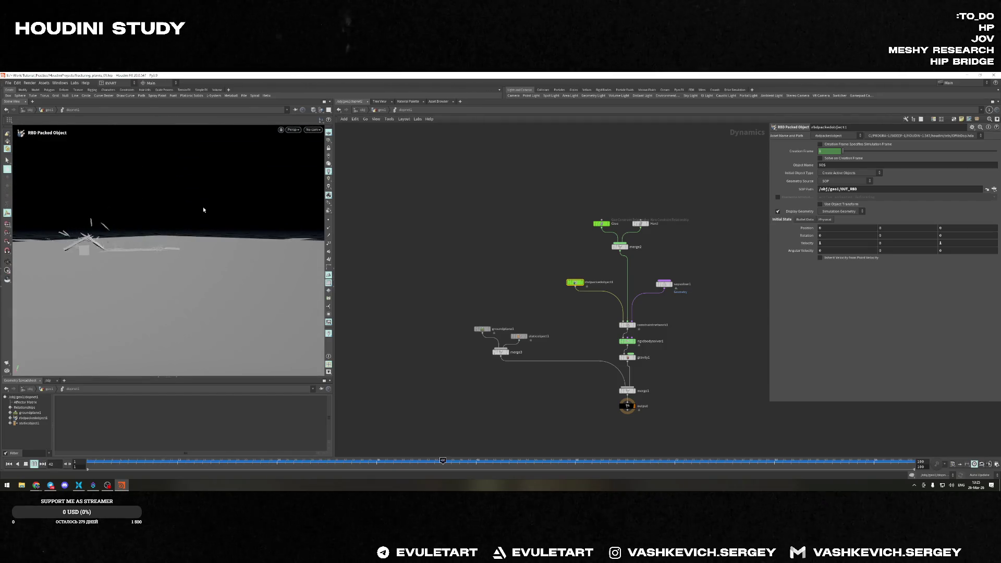
Tumble the viewport around the box and planks to inspect the breakage during playback
{"action": "key", "text": "Escape"}
{"action": "mouse_move", "coordinate": [191, 211]}
{"action": "left_mouse_down"}
{"action": "mouse_move", "coordinate": [276, 272]}
{"action": "mouse_move", "coordinate": [166, 210]}
{"action": "left_mouse_up"}
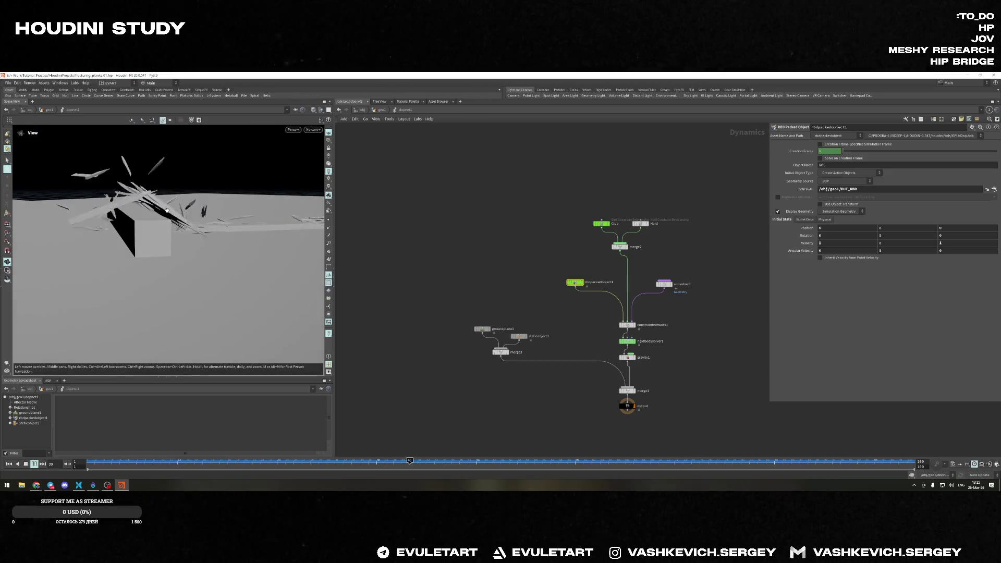
{"action": "left_click_drag", "start_coordinate": [166, 210], "coordinate": [212, 249]}
{"action": "key", "text": "Return"}
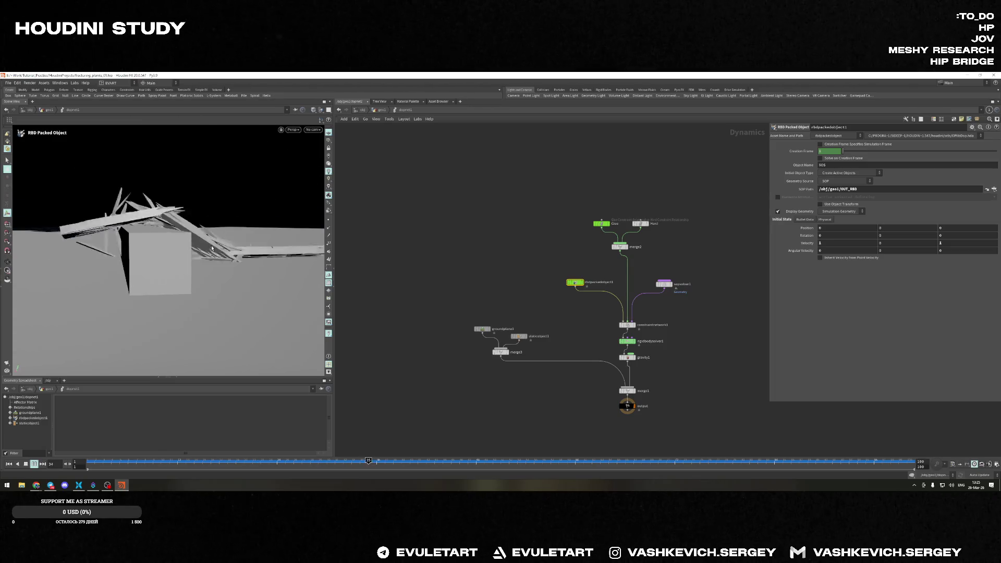
{"action": "key", "text": "Escape"}
{"action": "mouse_move", "coordinate": [213, 247]}
{"action": "left_mouse_down"}
{"action": "mouse_move", "coordinate": [178, 260]}
{"action": "mouse_move", "coordinate": [90, 208]}
{"action": "mouse_move", "coordinate": [302, 197]}
{"action": "mouse_move", "coordinate": [154, 244]}
{"action": "mouse_move", "coordinate": [157, 226]}
{"action": "left_mouse_up"}
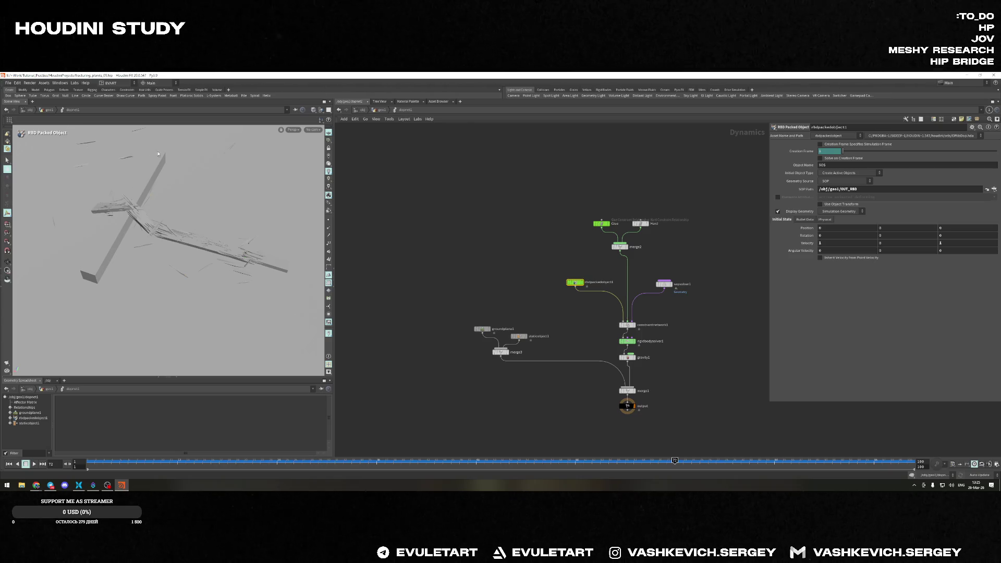
Pan the dynamics network, toggle the overview, and create a sticky note beside the solver nodes
{"action": "middle_click_drag", "start_coordinate": [451, 226], "coordinate": [448, 237]}
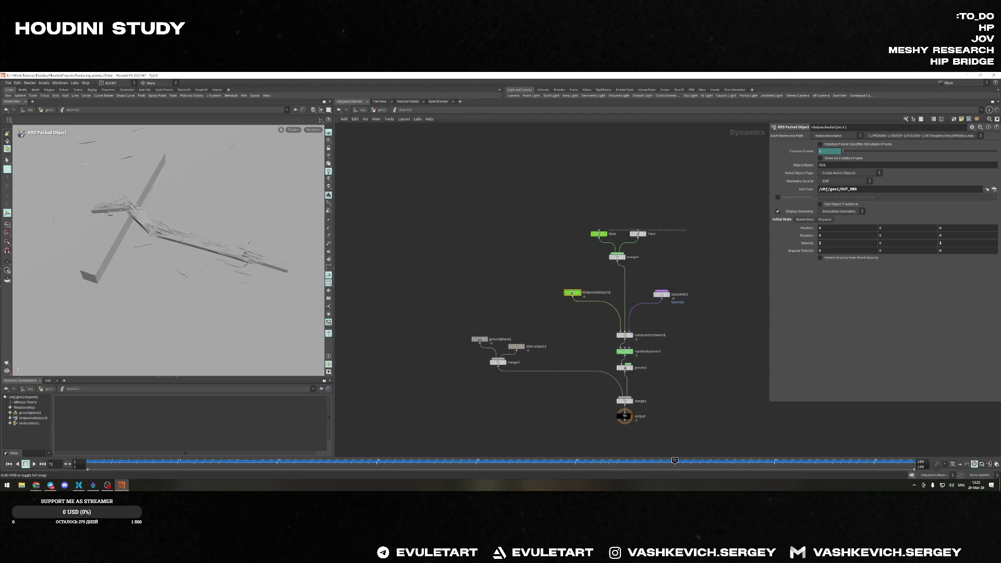
{"action": "middle_click_drag", "start_coordinate": [683, 387], "coordinate": [660, 361]}
{"action": "key", "text": "o"}
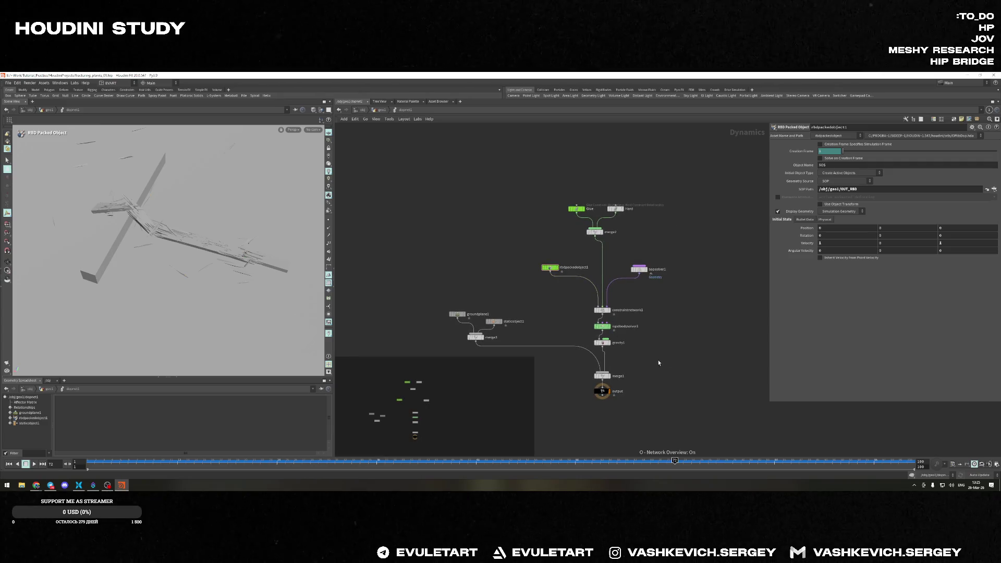
{"action": "key", "text": "o"}
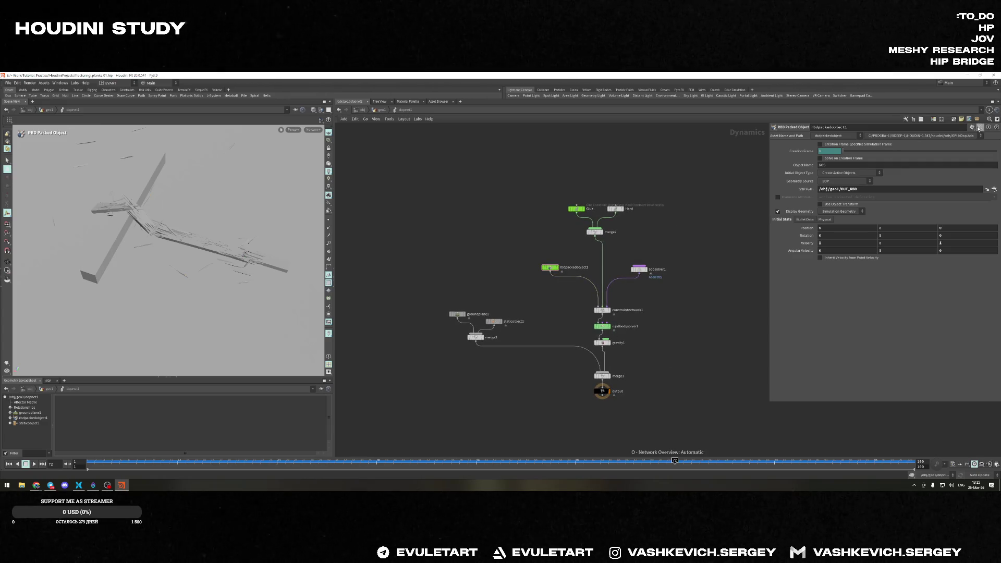
{"action": "key", "text": "shift+p"}
{"action": "left_click_drag", "start_coordinate": [687, 249], "coordinate": [670, 328]}
Edit the sticky note's text to 20:58 and make the note shorter
{"action": "left_click", "coordinate": [667, 332]}
{"action": "type", "text": "ch"}
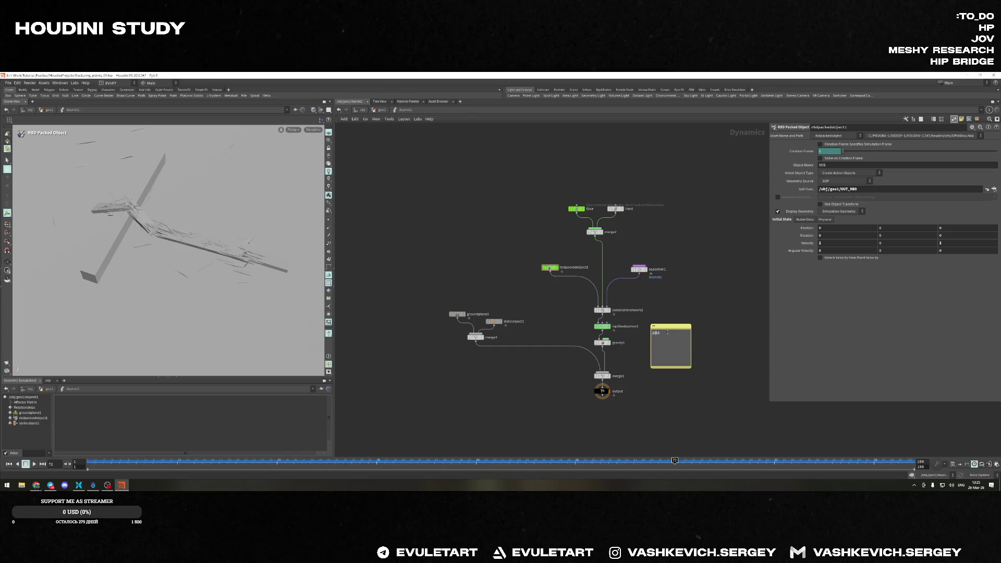
{"action": "type", "text": "ck"}
{"action": "left_click", "coordinate": [652, 389]}
{"action": "left_click_drag", "start_coordinate": [677, 368], "coordinate": [678, 338]}
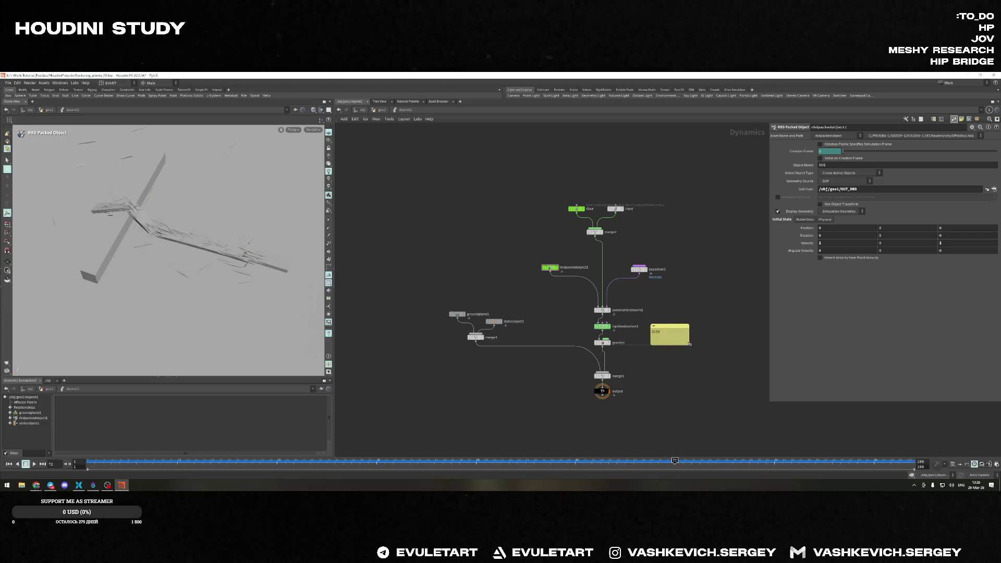
{"action": "scroll", "coordinate": [665, 325], "scroll_direction": "up", "scroll_amount": 3}
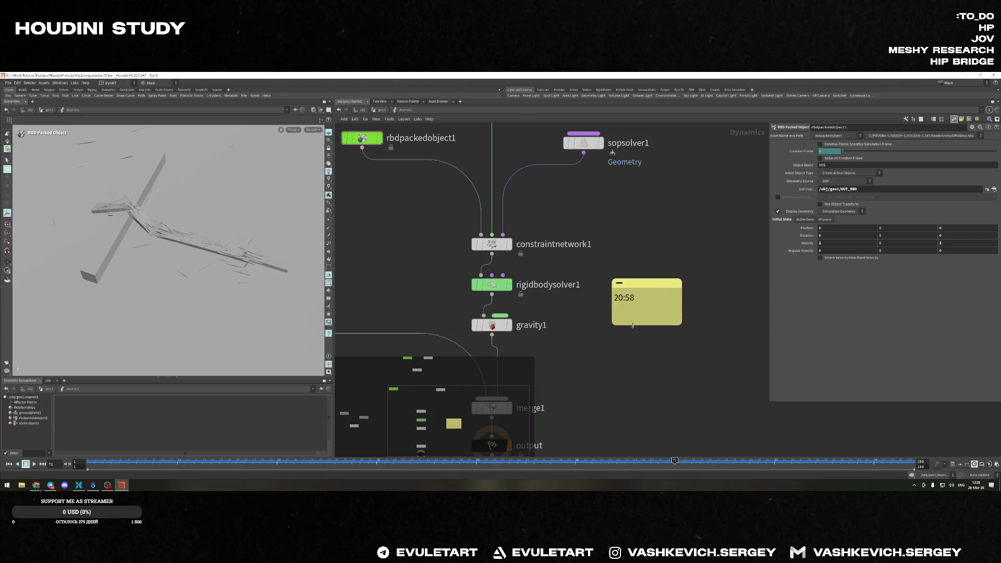
{"action": "scroll", "coordinate": [588, 359], "scroll_direction": "down", "scroll_amount": 5}
{"action": "scroll", "coordinate": [601, 363], "scroll_direction": "up", "scroll_amount": 5}
{"action": "key", "text": "o"}
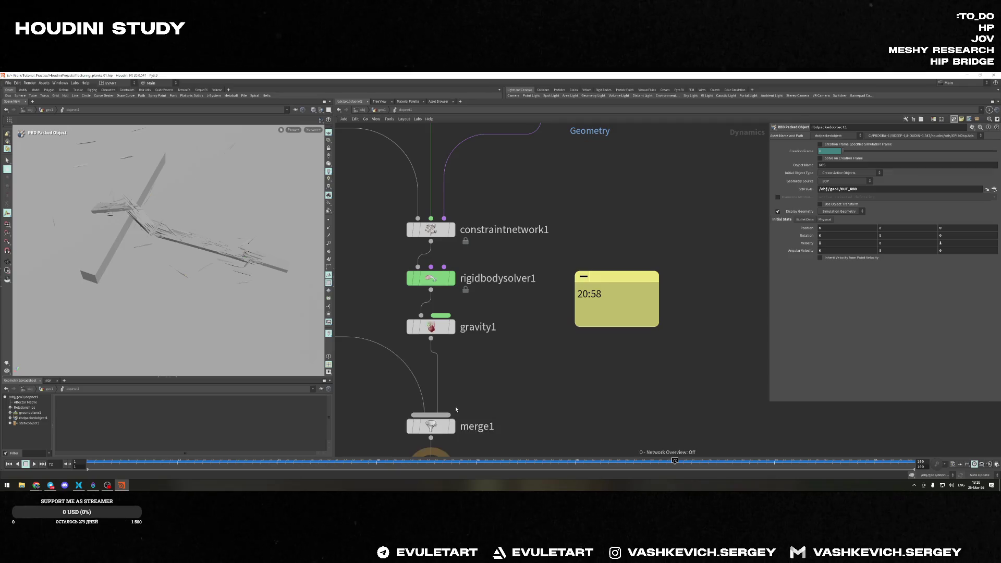
{"action": "scroll", "coordinate": [593, 372], "scroll_direction": "down", "scroll_amount": 4}
{"action": "scroll", "coordinate": [590, 373], "scroll_direction": "up", "scroll_amount": 3}
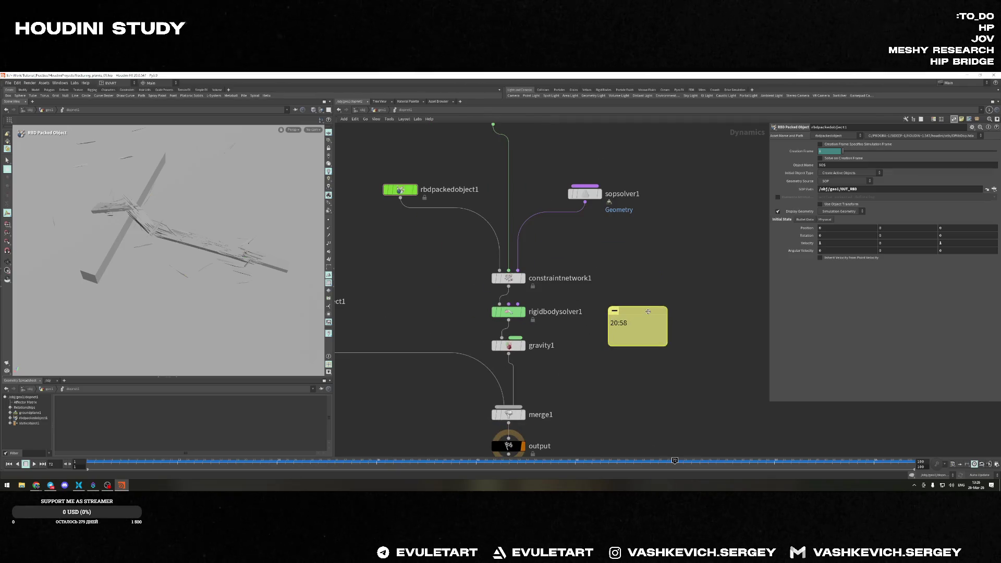
Colour the sticky note red and drag it into a narrow tag
{"action": "key", "text": "c"}
{"action": "left_click", "coordinate": [655, 342]}
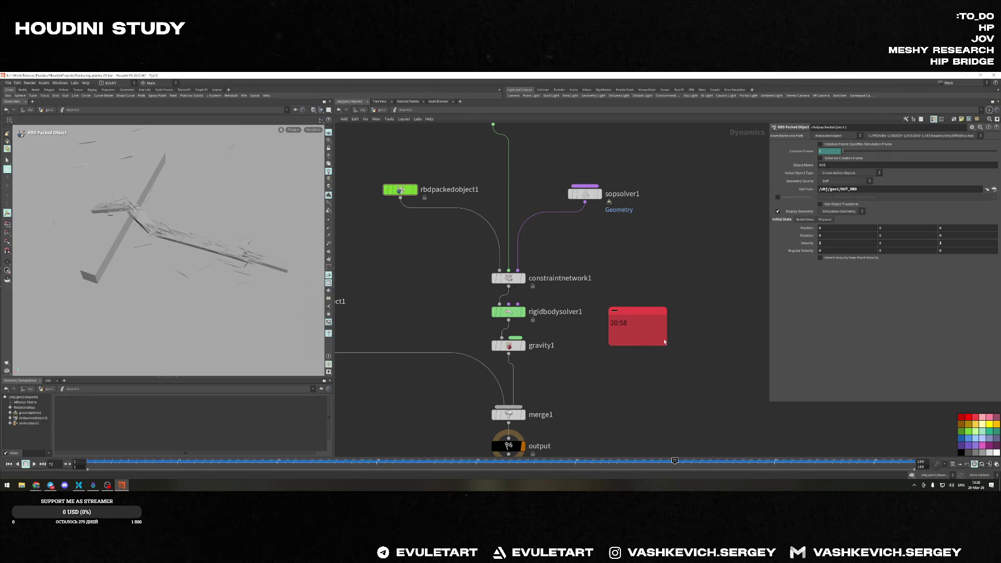
{"action": "left_click_drag", "start_coordinate": [667, 344], "coordinate": [631, 340]}
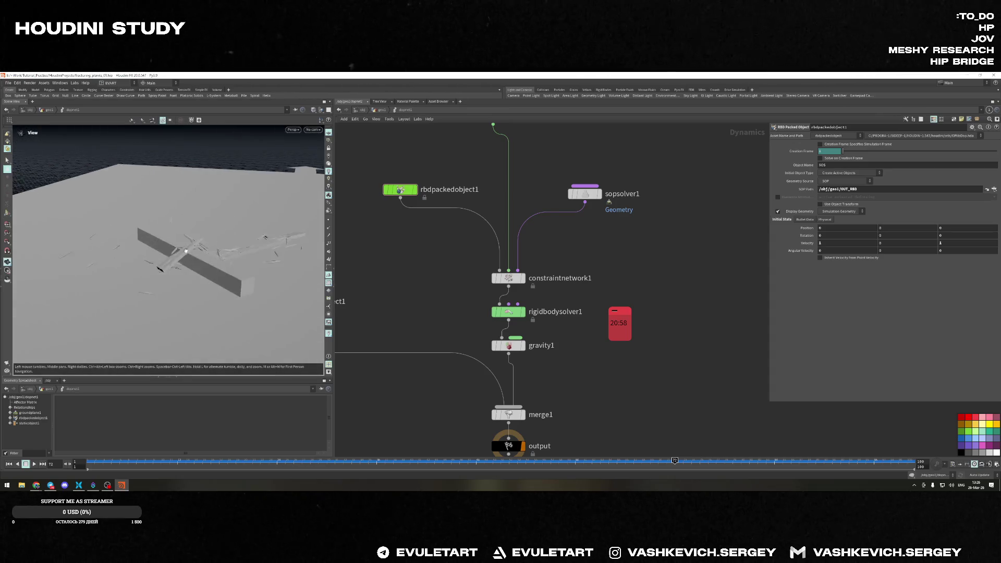
{"action": "mouse_move", "coordinate": [232, 175]}
{"action": "left_mouse_down"}
{"action": "mouse_move", "coordinate": [255, 228]}
{"action": "mouse_move", "coordinate": [192, 243]}
{"action": "mouse_move", "coordinate": [181, 268]}
{"action": "mouse_move", "coordinate": [163, 263]}
{"action": "left_mouse_up"}
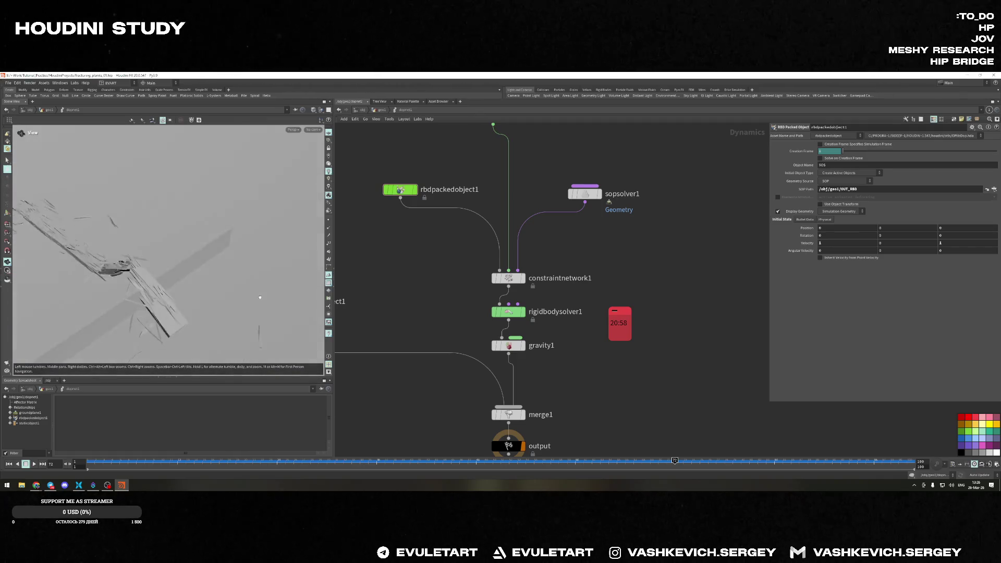
{"action": "mouse_move", "coordinate": [164, 263]}
{"action": "left_mouse_down"}
{"action": "mouse_move", "coordinate": [236, 293]}
{"action": "mouse_move", "coordinate": [144, 239]}
{"action": "mouse_move", "coordinate": [168, 246]}
{"action": "left_mouse_up"}
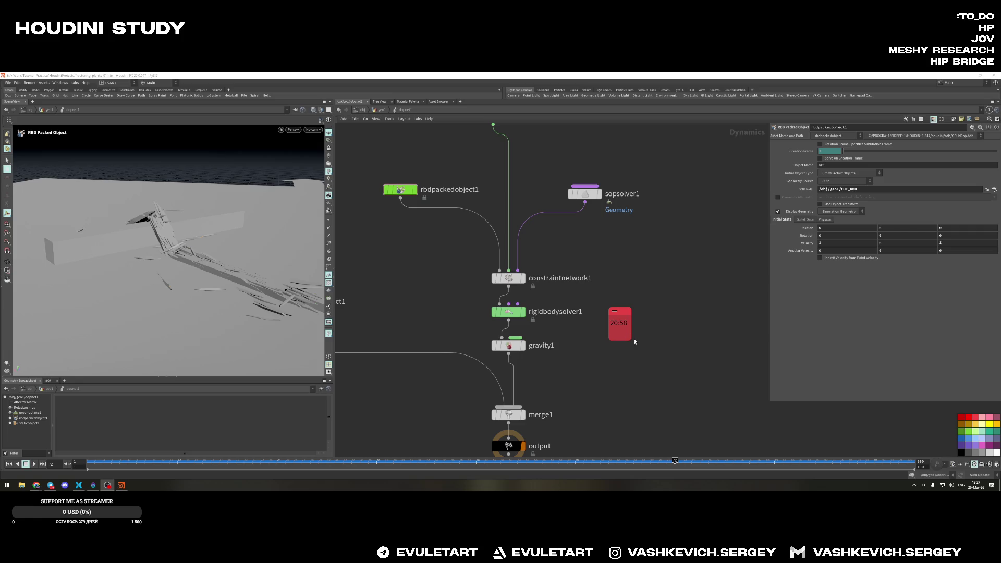
{"action": "key", "text": "Escape"}
{"action": "mouse_move", "coordinate": [232, 273]}
{"action": "left_mouse_down"}
{"action": "mouse_move", "coordinate": [253, 300]}
{"action": "mouse_move", "coordinate": [546, 266]}
{"action": "left_mouse_up"}
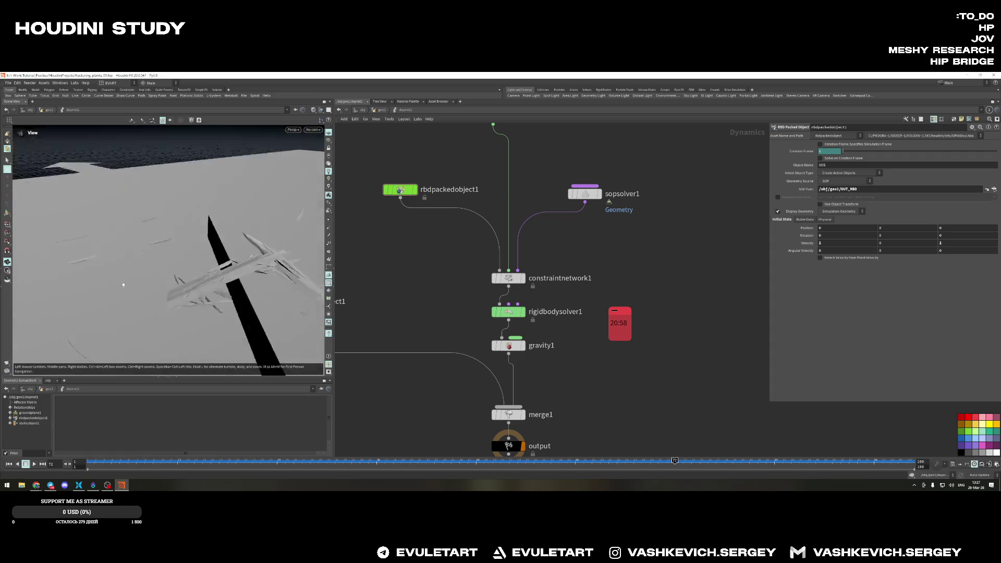
{"action": "scroll", "coordinate": [546, 266], "scroll_direction": "down", "scroll_amount": 5}
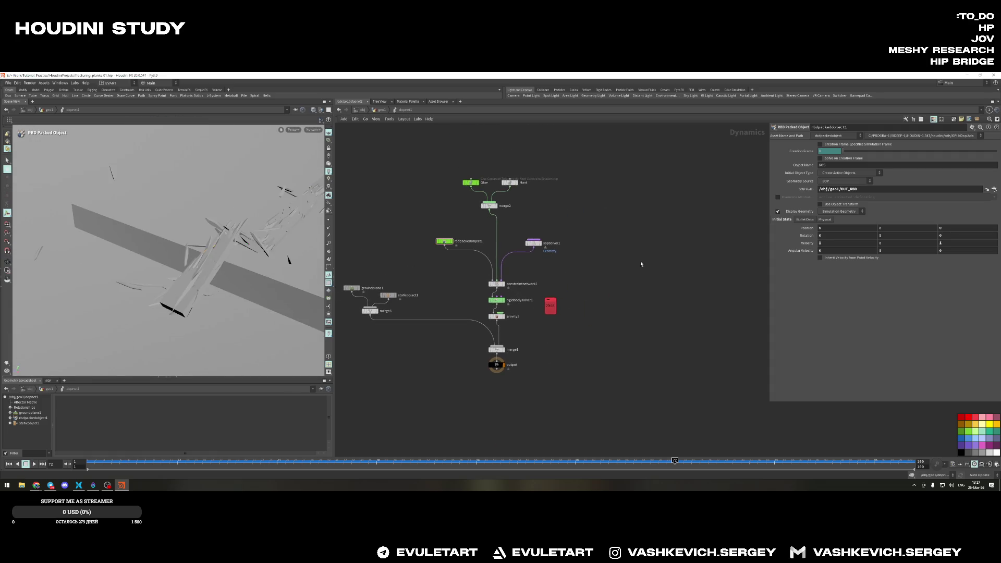
{"action": "key", "text": "u"}
{"action": "scroll", "coordinate": [578, 282], "scroll_direction": "down", "scroll_amount": 3}
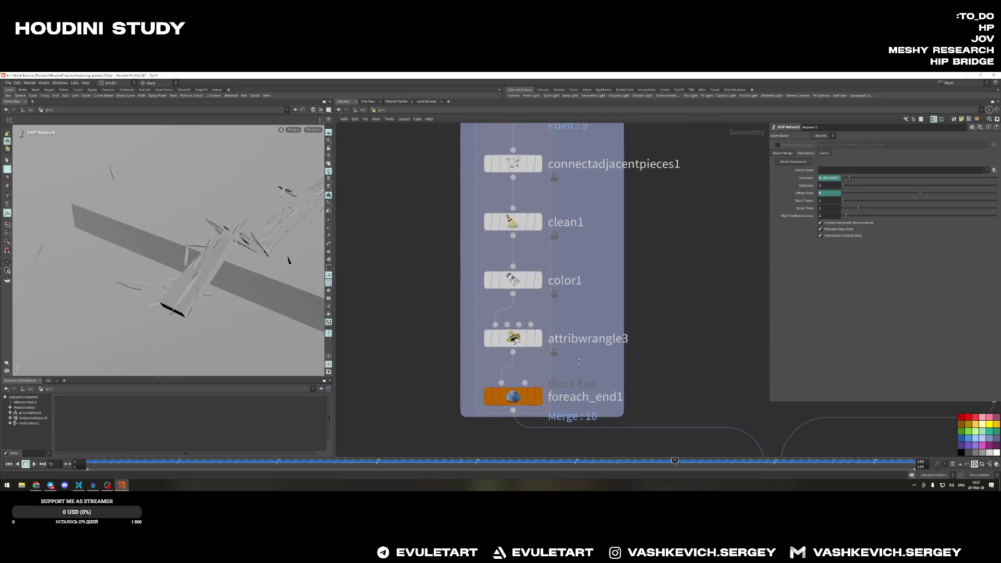
{"action": "scroll", "coordinate": [578, 282], "scroll_direction": "down", "scroll_amount": 3}
{"action": "scroll", "coordinate": [590, 245], "scroll_direction": "up", "scroll_amount": 2}
{"action": "scroll", "coordinate": [590, 245], "scroll_direction": "up", "scroll_amount": 2}
Select voronoifracture1, frame the fractured box and show wireframe over shaded
{"action": "middle_click_drag", "start_coordinate": [516, 200], "coordinate": [537, 271]}
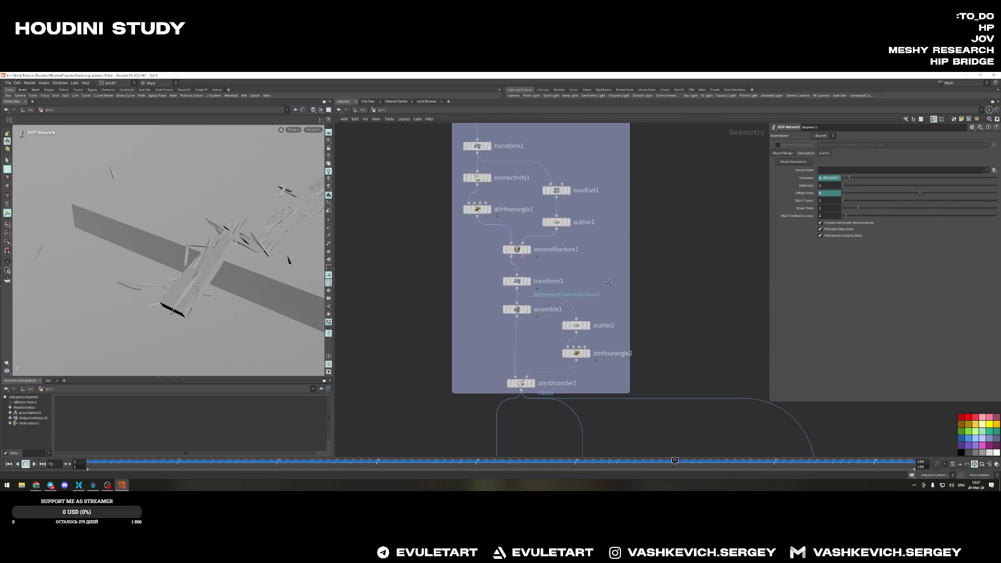
{"action": "left_click", "coordinate": [523, 270]}
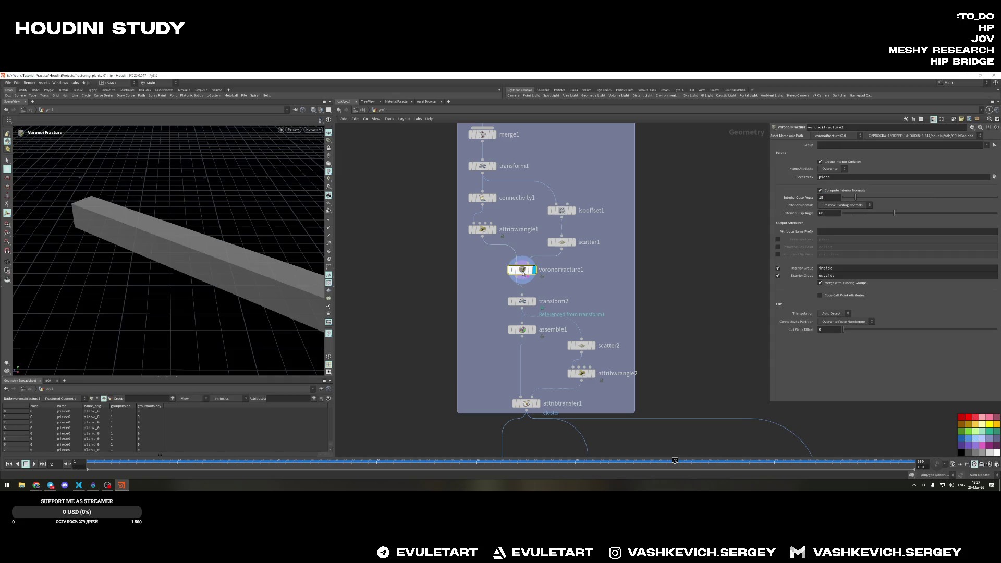
{"action": "key", "text": "h"}
{"action": "left_click_drag", "start_coordinate": [221, 286], "coordinate": [220, 274], "text": "alt"}
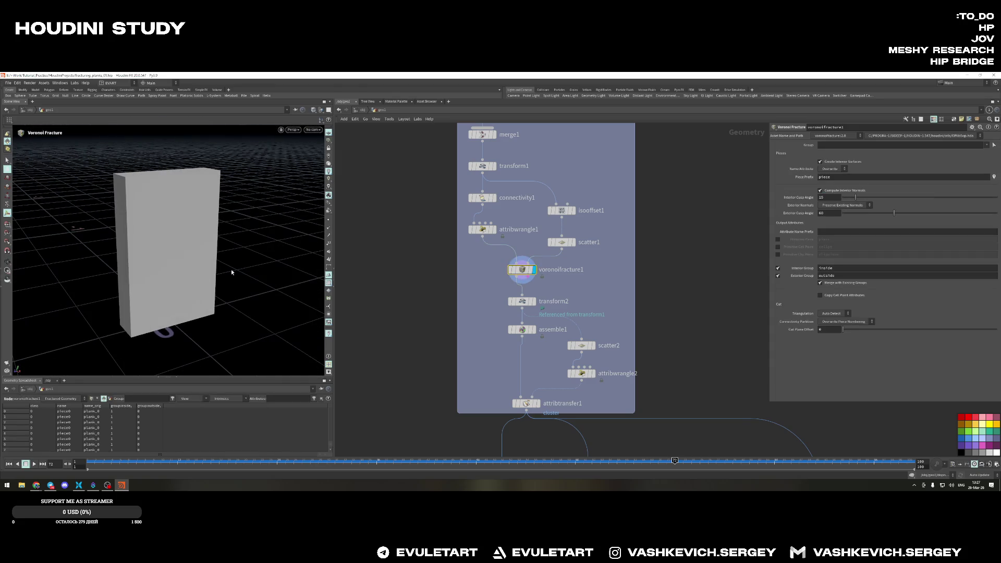
{"action": "key", "text": "shift+w"}
{"action": "scroll", "coordinate": [516, 288], "scroll_direction": "down", "scroll_amount": 3}
Compare the box1, voronoifracture1 and clean1 outputs in the viewport
{"action": "left_click", "coordinate": [498, 161]}
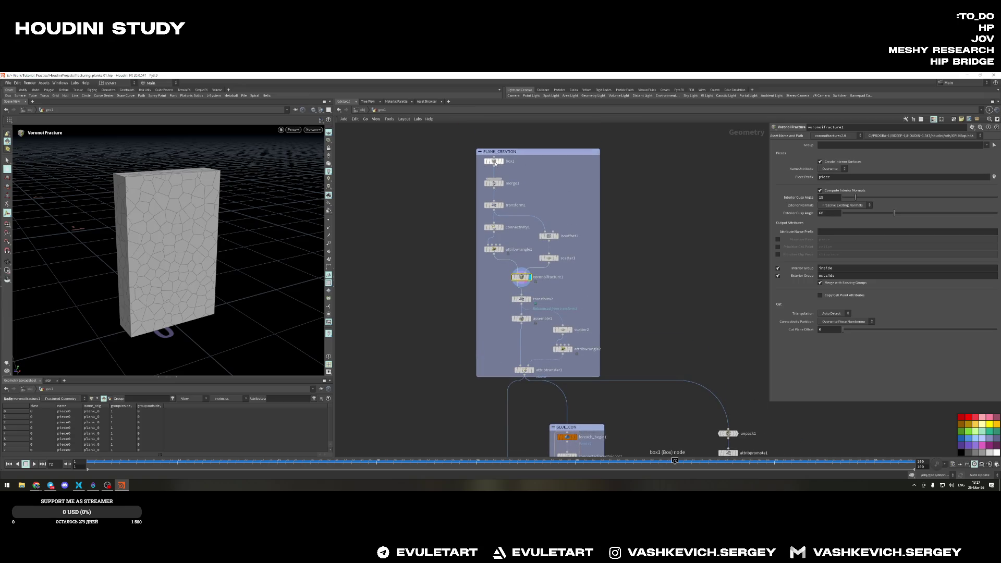
{"action": "mouse_move", "coordinate": [155, 207]}
{"action": "left_mouse_down"}
{"action": "mouse_move", "coordinate": [221, 246]}
{"action": "mouse_move", "coordinate": [130, 168]}
{"action": "mouse_move", "coordinate": [214, 205]}
{"action": "left_mouse_up"}
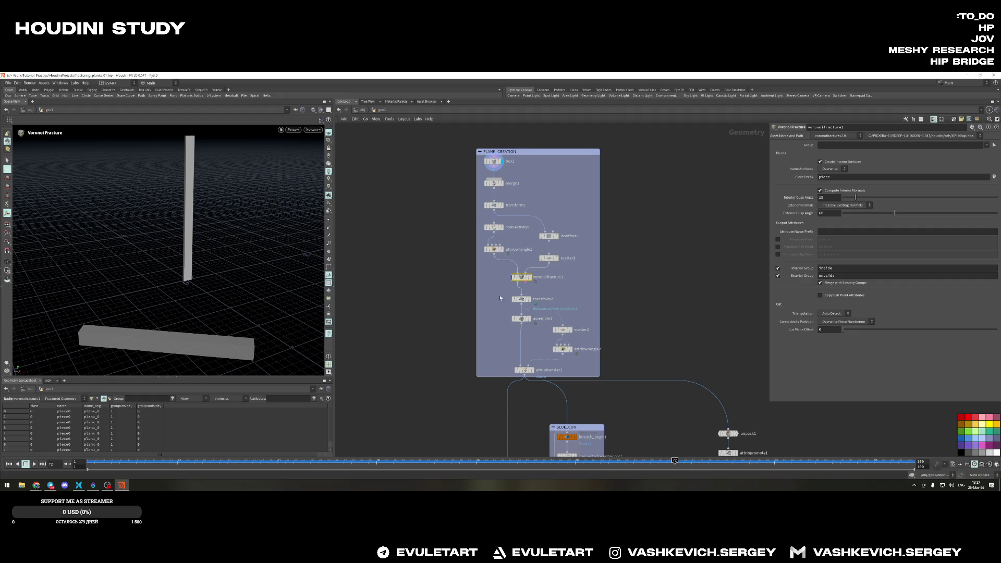
{"action": "left_click", "coordinate": [522, 277]}
{"action": "mouse_move", "coordinate": [180, 273]}
{"action": "left_mouse_down"}
{"action": "mouse_move", "coordinate": [255, 313]}
{"action": "mouse_move", "coordinate": [234, 294]}
{"action": "mouse_move", "coordinate": [258, 274]}
{"action": "left_mouse_up"}
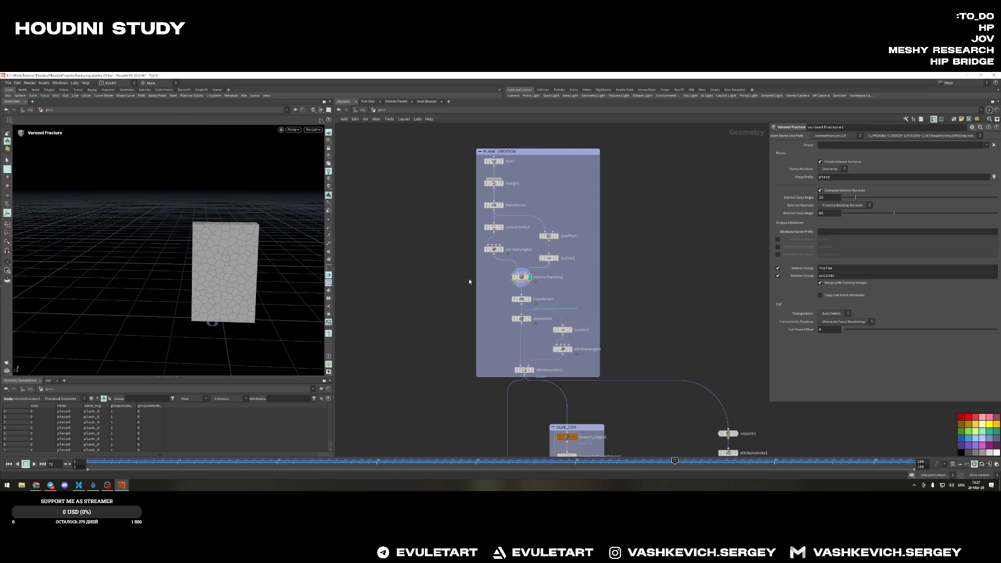
{"action": "left_click", "coordinate": [531, 298]}
{"action": "mouse_move", "coordinate": [94, 203]}
{"action": "left_mouse_down"}
{"action": "mouse_move", "coordinate": [58, 198]}
{"action": "mouse_move", "coordinate": [109, 248]}
{"action": "left_mouse_up"}
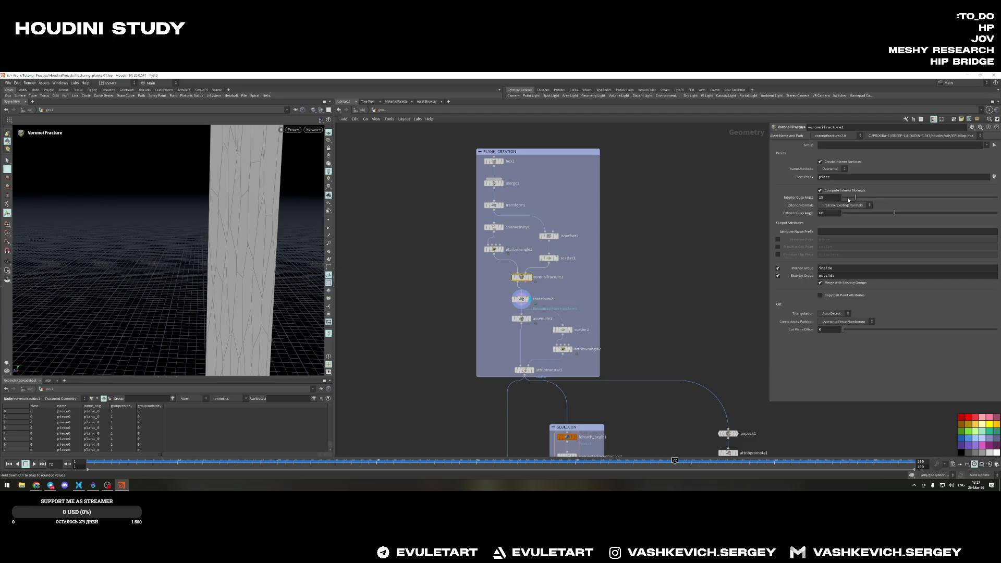
Set the Voronoi fracture's Interior Cusp Angle to 15
{"action": "left_click_drag", "start_coordinate": [860, 199], "coordinate": [917, 198]}
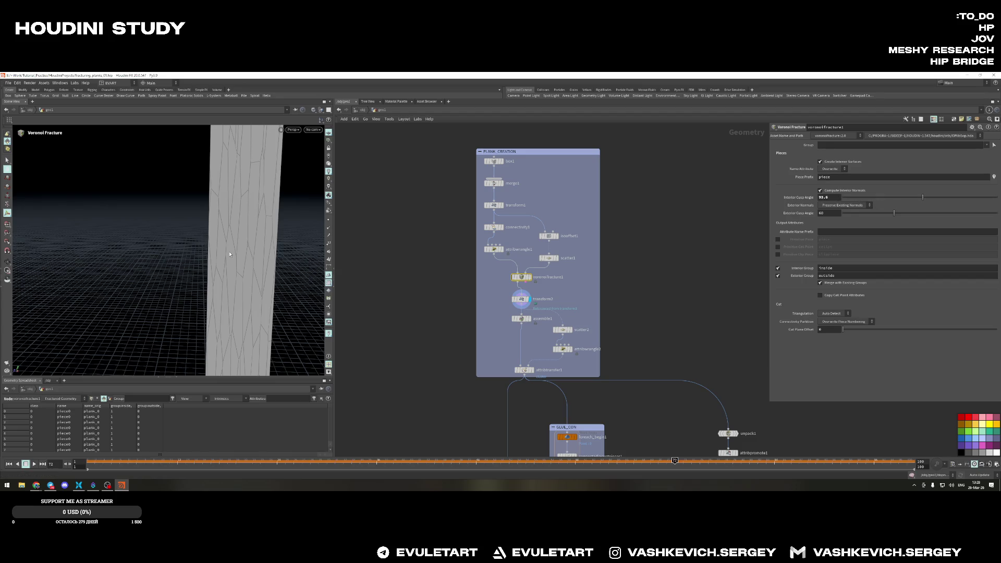
{"action": "double_click", "coordinate": [834, 198]}
{"action": "type", "text": "15"}
{"action": "key", "text": "Return"}
{"action": "scroll", "coordinate": [501, 240], "scroll_direction": "up", "scroll_amount": 1}
{"action": "scroll", "coordinate": [504, 234], "scroll_direction": "up", "scroll_amount": 3}
{"action": "left_click", "coordinate": [578, 280]}
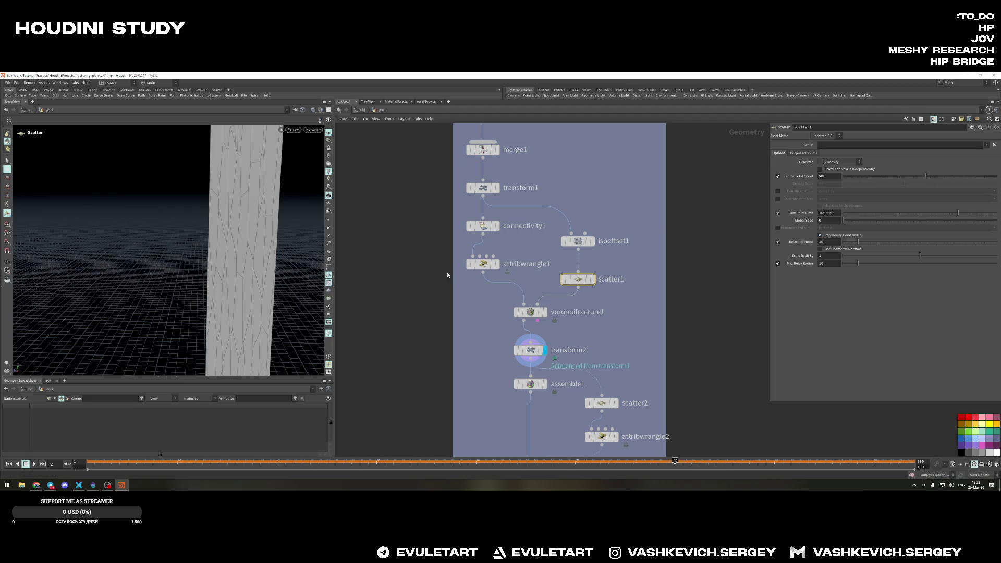
Toggle display between the scatter1 points and the voronoifracture1 pieces to compare them
{"action": "left_click", "coordinate": [592, 279]}
{"action": "left_click", "coordinate": [532, 312]}
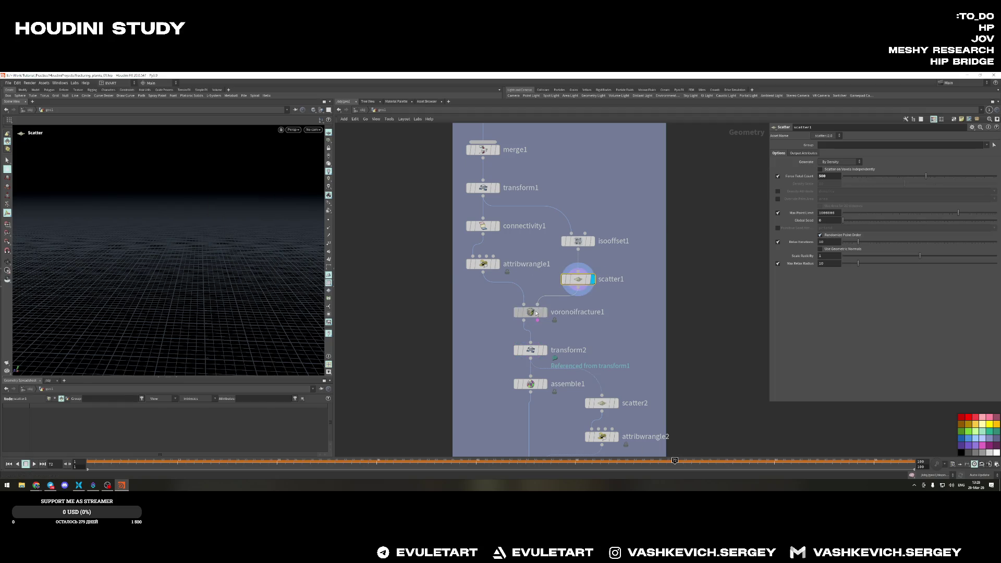
{"action": "left_click", "coordinate": [545, 312]}
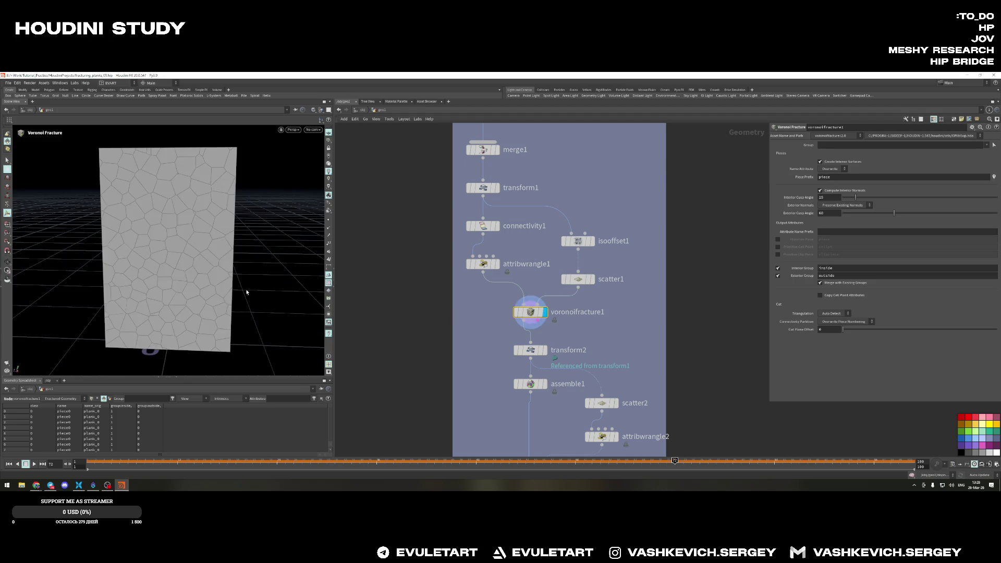
{"action": "left_click", "coordinate": [579, 279]}
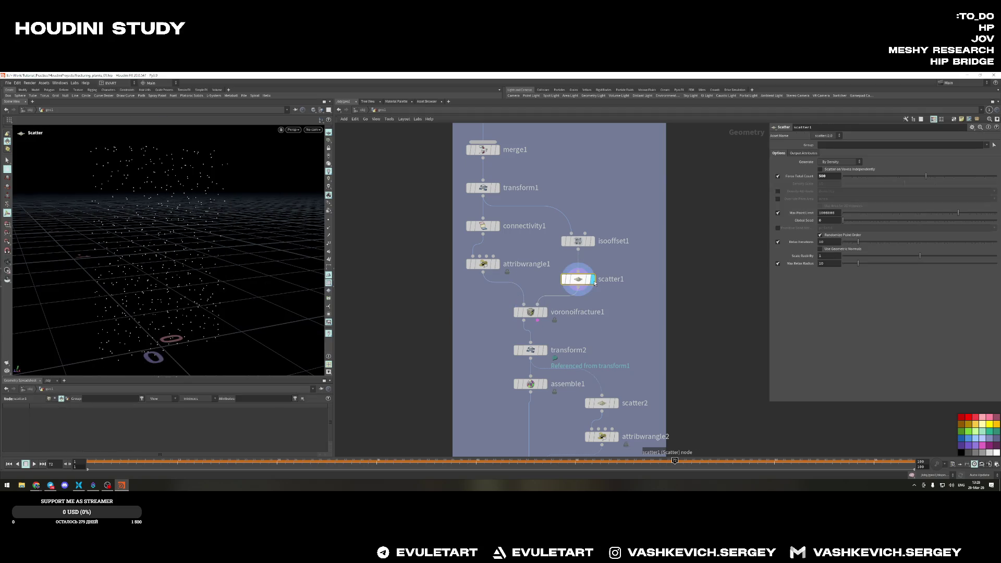
{"action": "left_click", "coordinate": [531, 311]}
{"action": "left_click", "coordinate": [545, 312]}
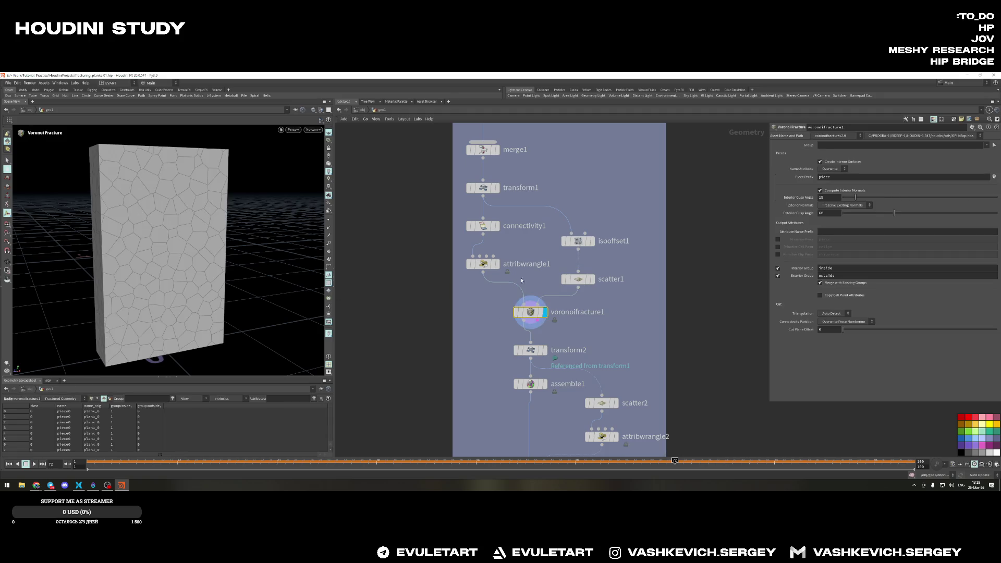
{"action": "left_click", "coordinate": [578, 279]}
Set scatter1's Force Total Count to 5000 and display the assemble1 result
{"action": "double_click", "coordinate": [828, 176]}
{"action": "type", "text": "1000"}
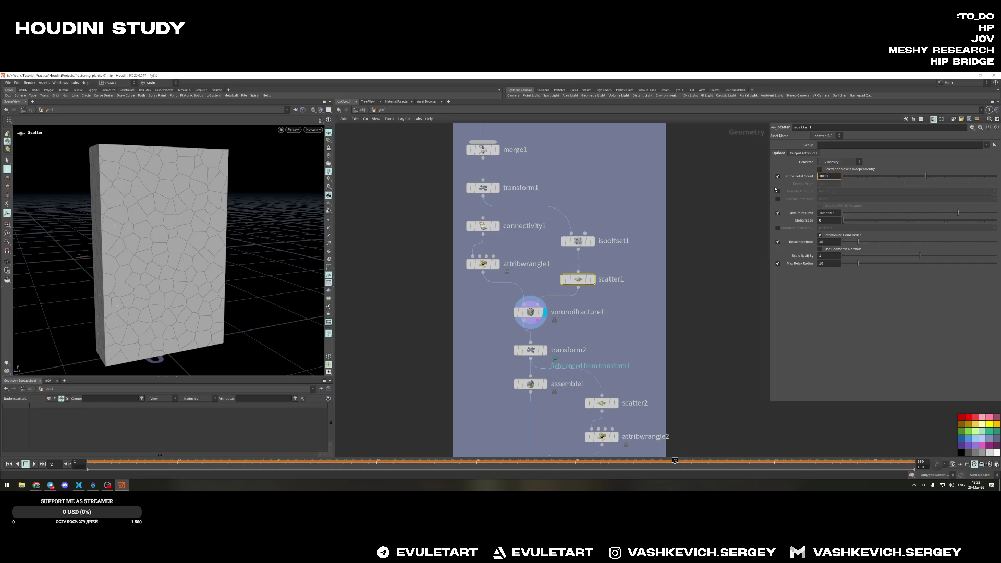
{"action": "key", "text": "Return"}
{"action": "type", "text": "0"}
{"action": "key", "text": "Return"}
{"action": "key", "text": "Escape"}
{"action": "mouse_move", "coordinate": [246, 264]}
{"action": "left_mouse_down"}
{"action": "mouse_move", "coordinate": [226, 195]}
{"action": "mouse_move", "coordinate": [180, 199]}
{"action": "left_mouse_up"}
{"action": "key", "text": "Return"}
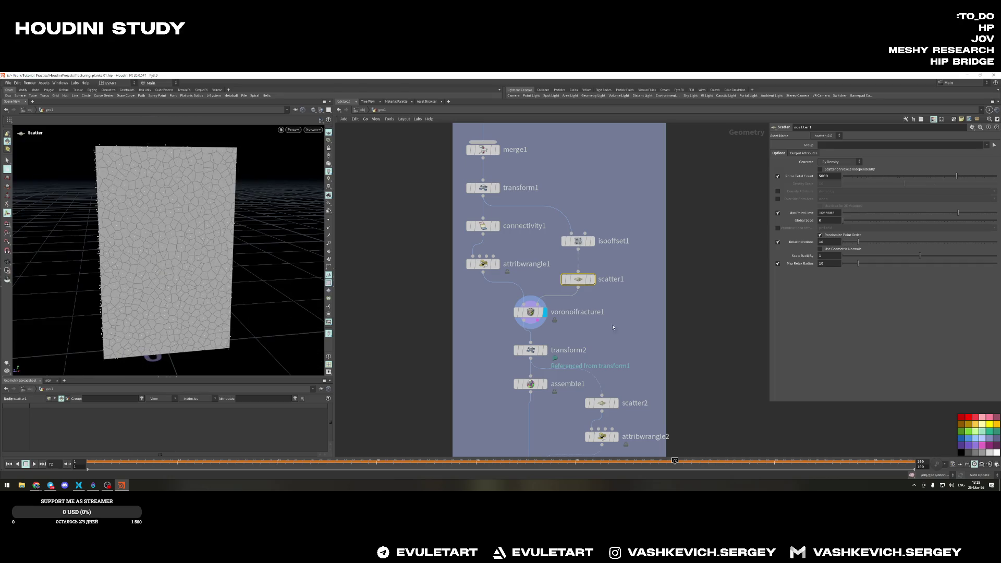
{"action": "left_click", "coordinate": [545, 384]}
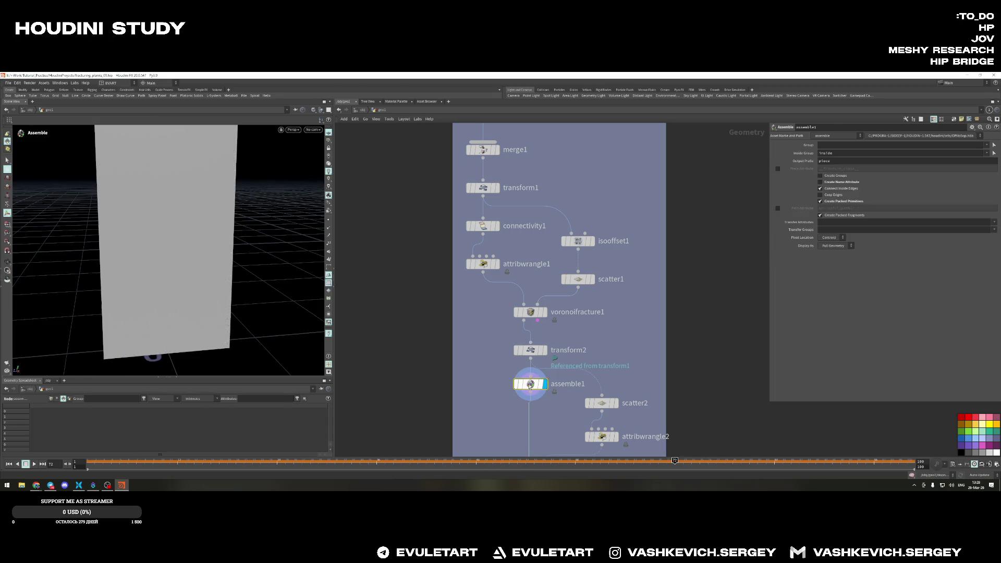
Display transform2 to inspect the thin finely fractured plank, then select and display dopnet1
{"action": "key", "text": "s"}
{"action": "left_click_drag", "start_coordinate": [268, 241], "coordinate": [231, 248], "text": "alt"}
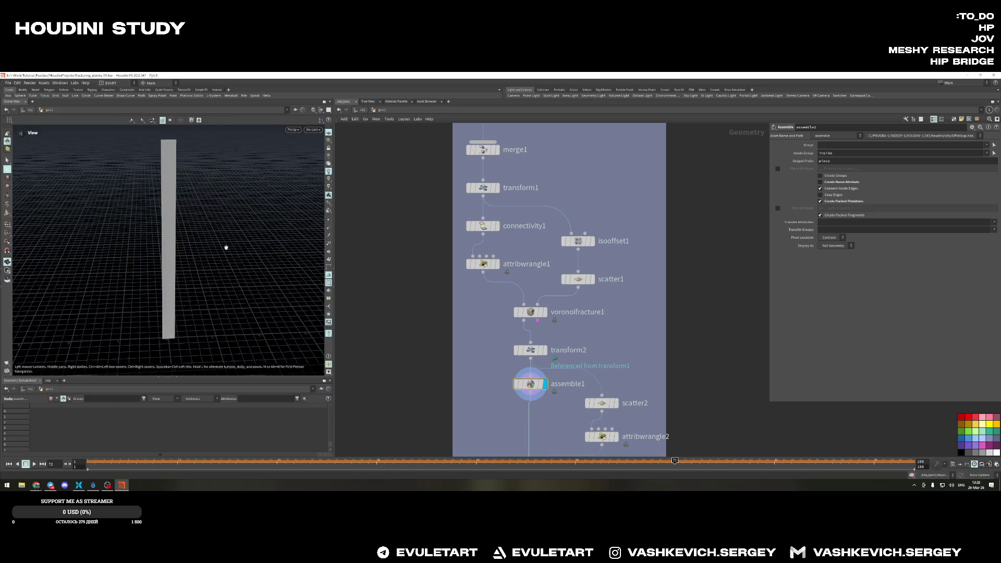
{"action": "left_click", "coordinate": [529, 350]}
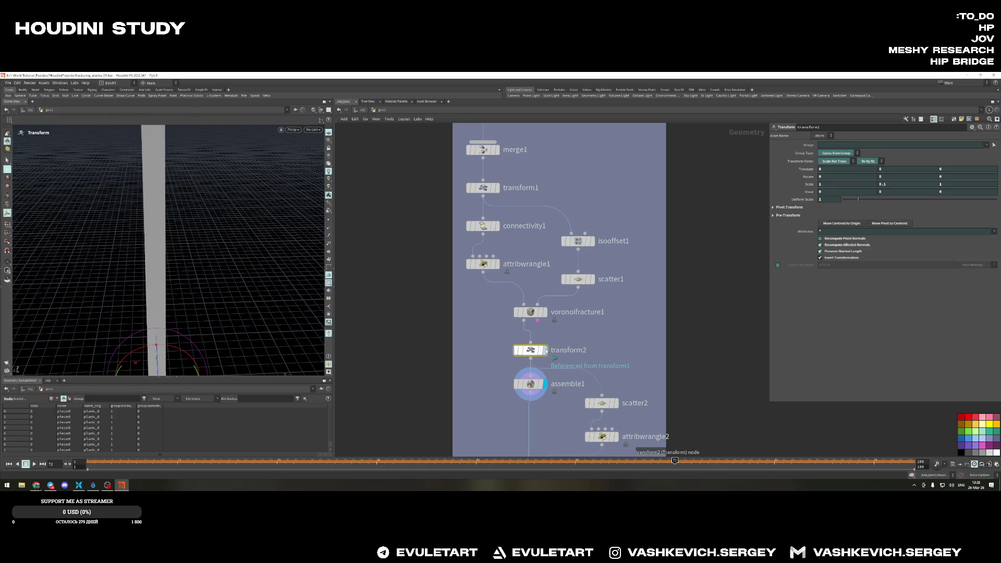
{"action": "mouse_move", "coordinate": [196, 235]}
{"action": "left_mouse_down"}
{"action": "mouse_move", "coordinate": [167, 229]}
{"action": "mouse_move", "coordinate": [239, 264]}
{"action": "mouse_move", "coordinate": [223, 212]}
{"action": "mouse_move", "coordinate": [220, 242]}
{"action": "mouse_move", "coordinate": [241, 239]}
{"action": "left_mouse_up"}
{"action": "key", "text": "t"}
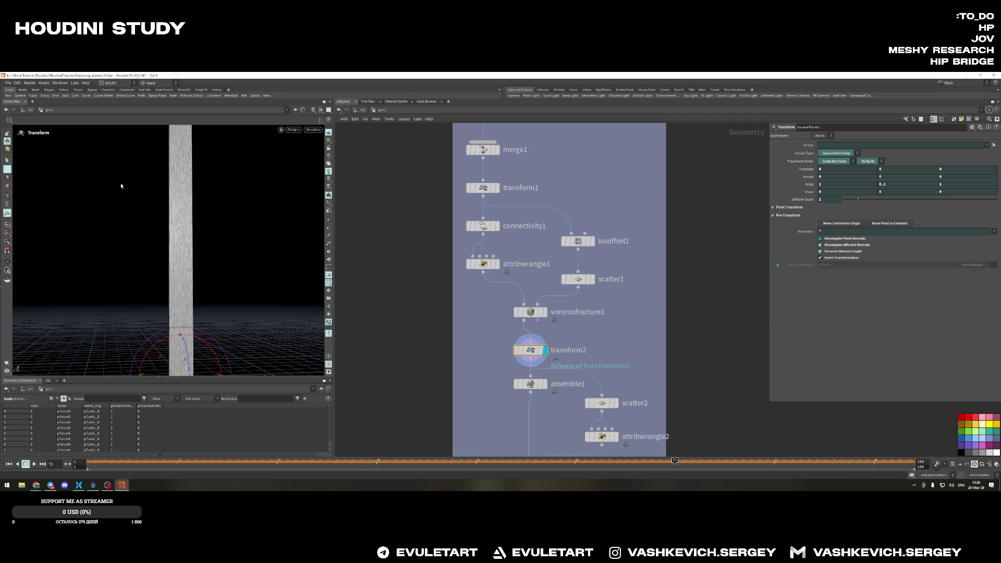
{"action": "scroll", "coordinate": [673, 344], "scroll_direction": "down", "scroll_amount": 5}
{"action": "scroll", "coordinate": [641, 368], "scroll_direction": "down", "scroll_amount": 3}
{"action": "left_click", "coordinate": [599, 393]}
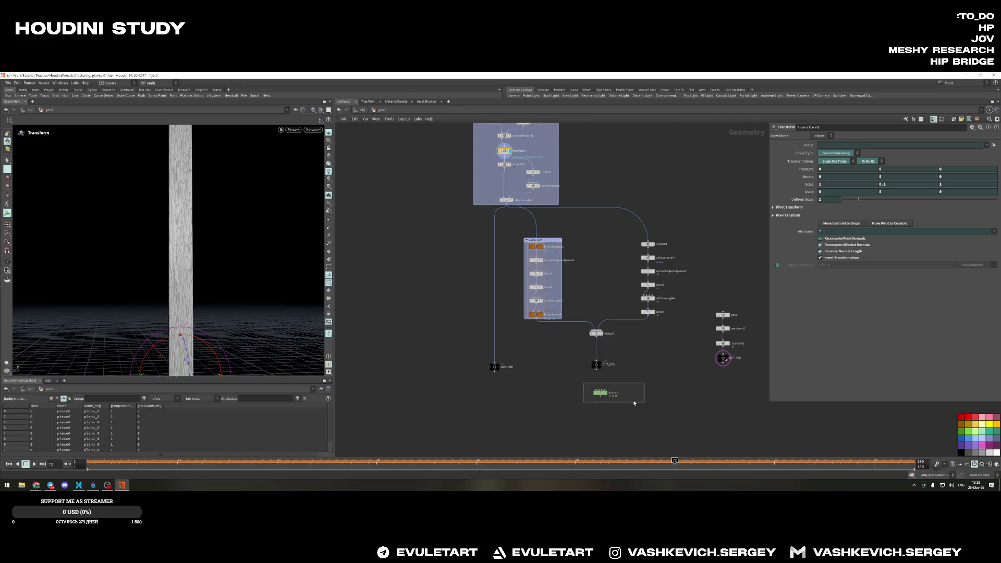
{"action": "left_click", "coordinate": [606, 392]}
Frame the simulation scene, rewind to frame 1, orbit near the plank and play
{"action": "key", "text": "h"}
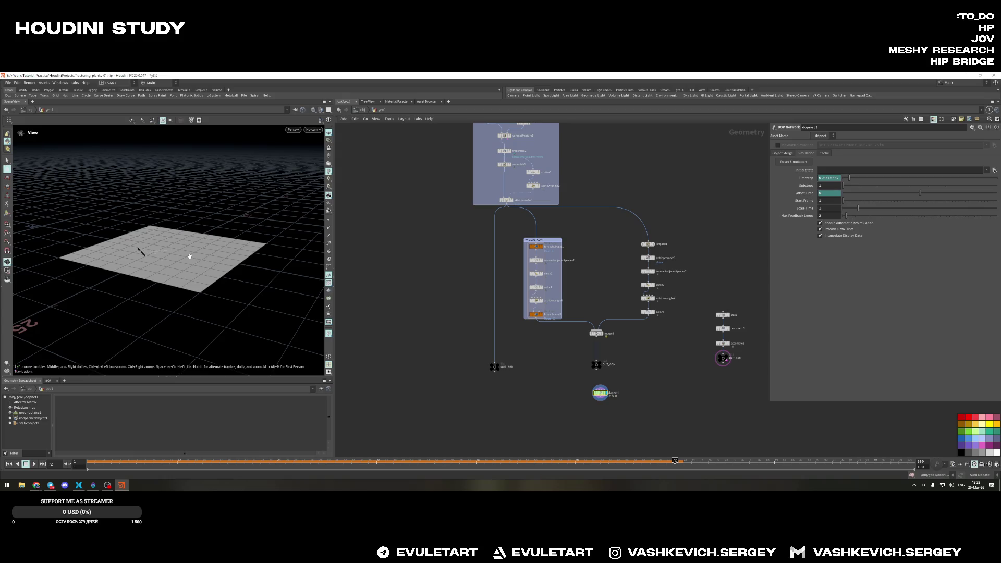
{"action": "left_click", "coordinate": [9, 464]}
{"action": "key", "text": "Escape"}
{"action": "mouse_move", "coordinate": [172, 223]}
{"action": "left_mouse_down"}
{"action": "mouse_move", "coordinate": [232, 283]}
{"action": "mouse_move", "coordinate": [156, 252]}
{"action": "mouse_move", "coordinate": [219, 277]}
{"action": "mouse_move", "coordinate": [268, 278]}
{"action": "left_mouse_up"}
{"action": "key", "text": "Return"}
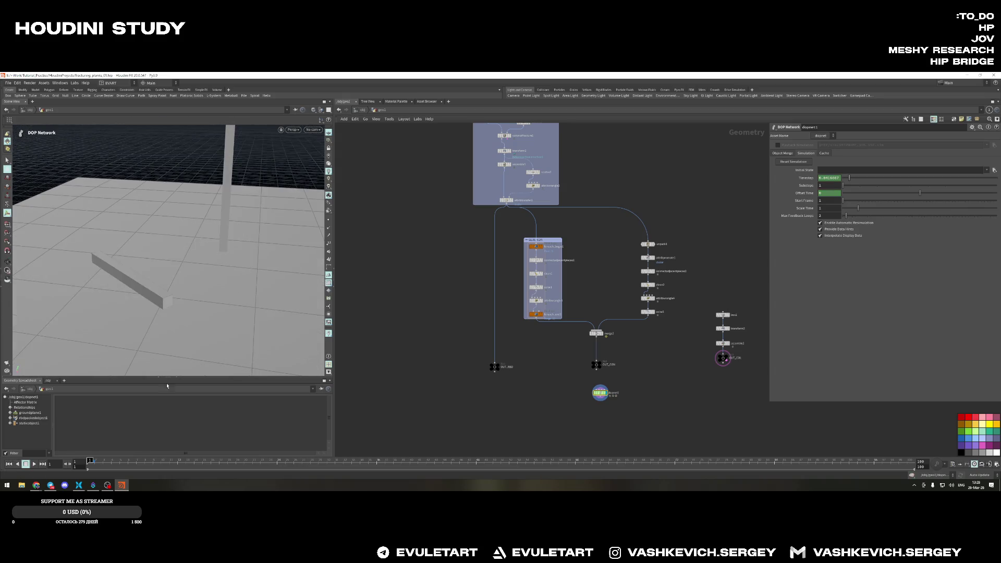
{"action": "left_click", "coordinate": [34, 465]}
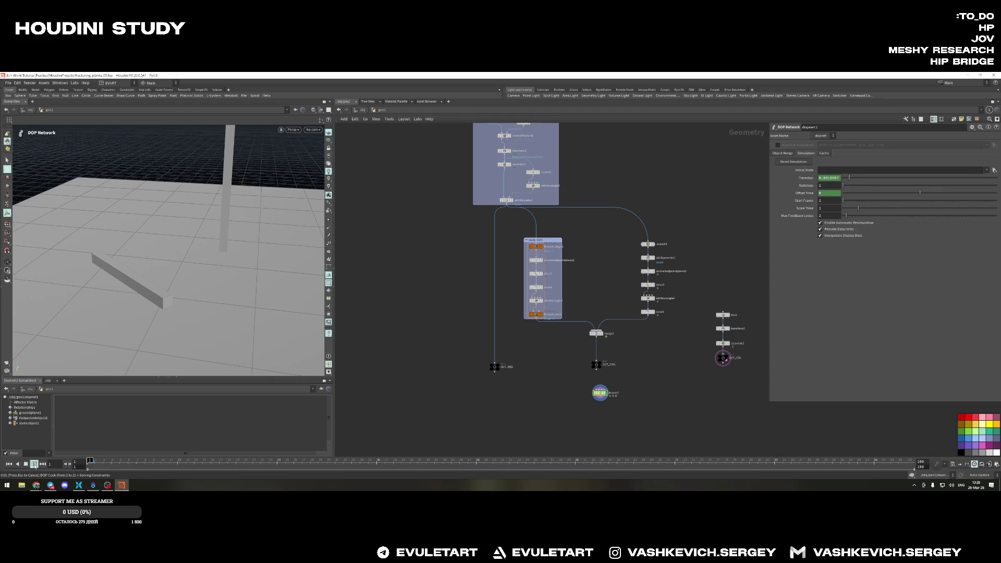
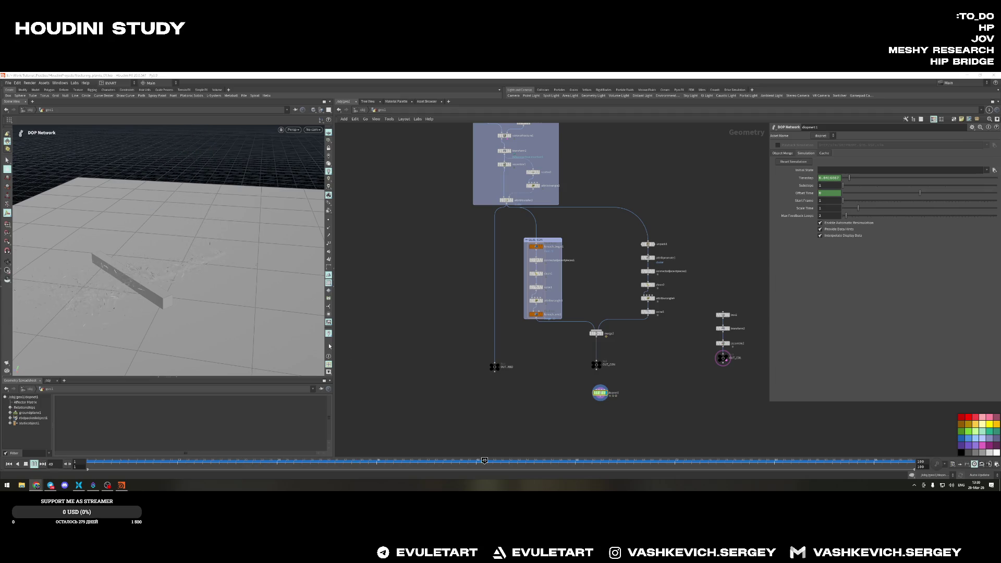
Orbit around the fractured plank debris and collider box to inspect the breakup
{"action": "key", "text": "Escape"}
{"action": "left_click_drag", "start_coordinate": [113, 286], "coordinate": [214, 303]}
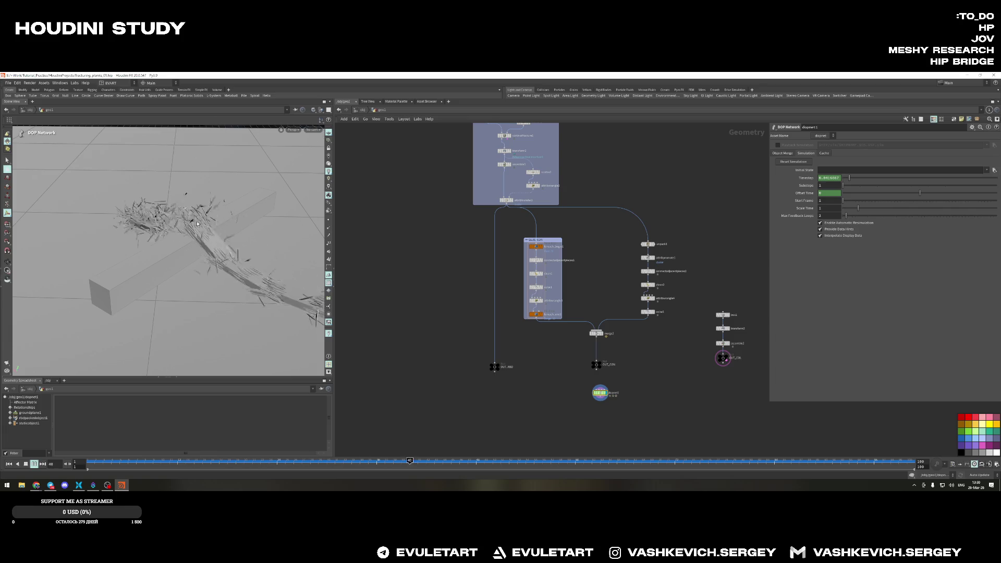
{"action": "key", "text": "Escape"}
{"action": "mouse_move", "coordinate": [190, 226]}
{"action": "left_mouse_down"}
{"action": "mouse_move", "coordinate": [241, 296]}
{"action": "mouse_move", "coordinate": [203, 263]}
{"action": "mouse_move", "coordinate": [35, 259]}
{"action": "mouse_move", "coordinate": [219, 224]}
{"action": "left_mouse_up"}
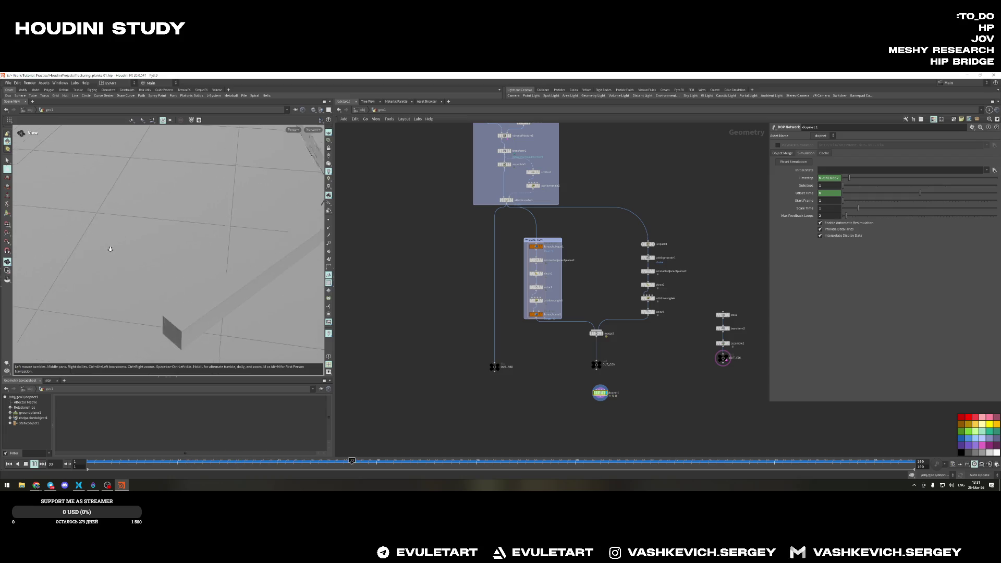
{"action": "mouse_move", "coordinate": [220, 224]}
{"action": "left_mouse_down"}
{"action": "mouse_move", "coordinate": [266, 253]}
{"action": "mouse_move", "coordinate": [226, 264]}
{"action": "left_mouse_up"}
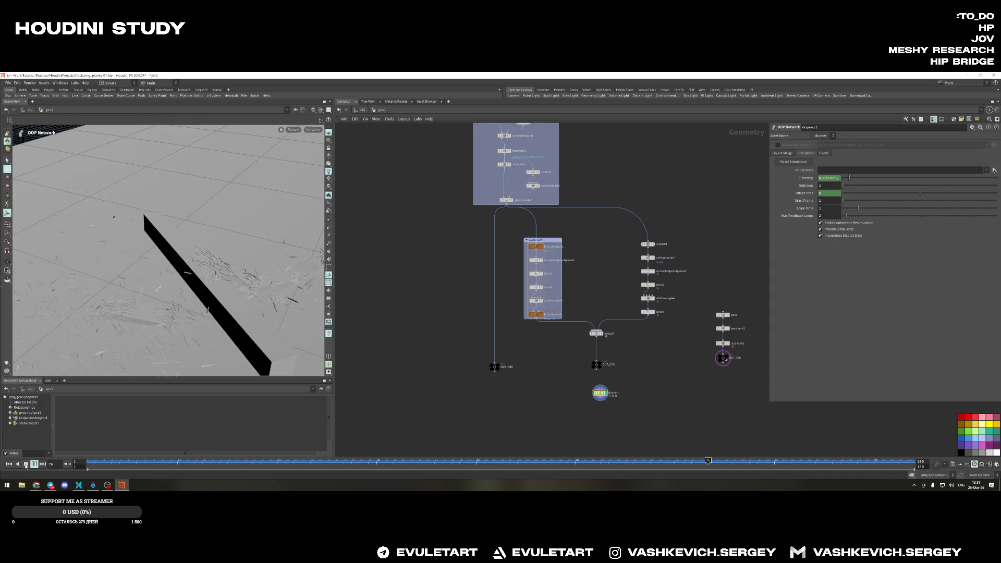
{"action": "scroll", "coordinate": [479, 323], "scroll_direction": "up", "scroll_amount": 5}
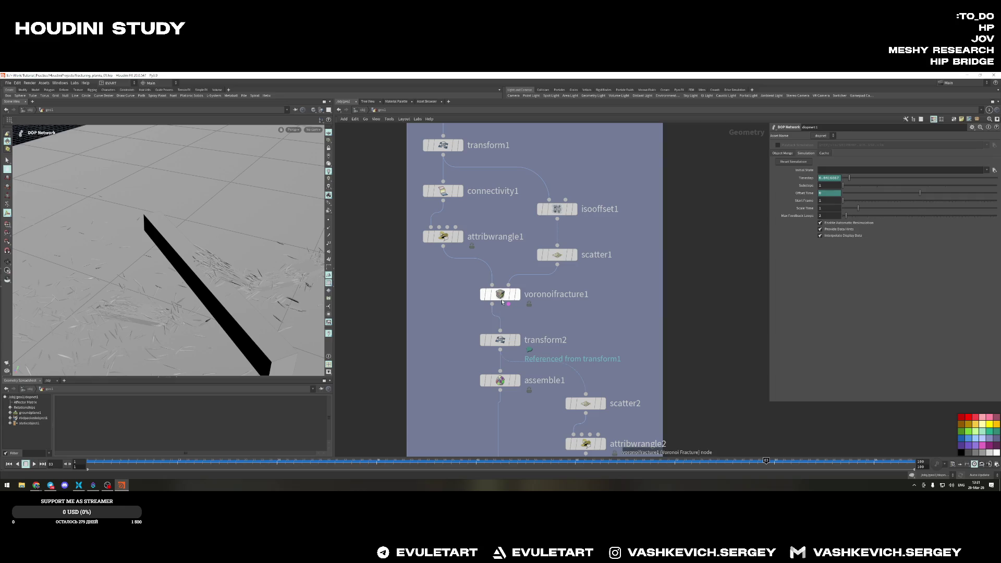
Set scatter1's Force Total Count to 400, rewind to frame 1 and select dopnet1
{"action": "left_click", "coordinate": [501, 302]}
{"action": "scroll", "coordinate": [527, 302], "scroll_direction": "down", "scroll_amount": 2}
{"action": "left_click", "coordinate": [568, 270]}
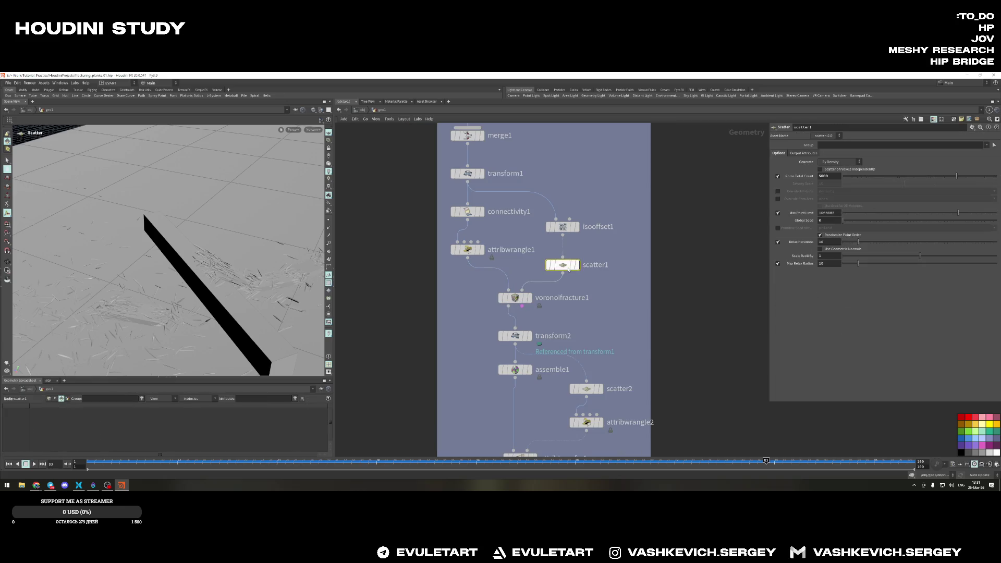
{"action": "type", "text": "400"}
{"action": "key", "text": "Return"}
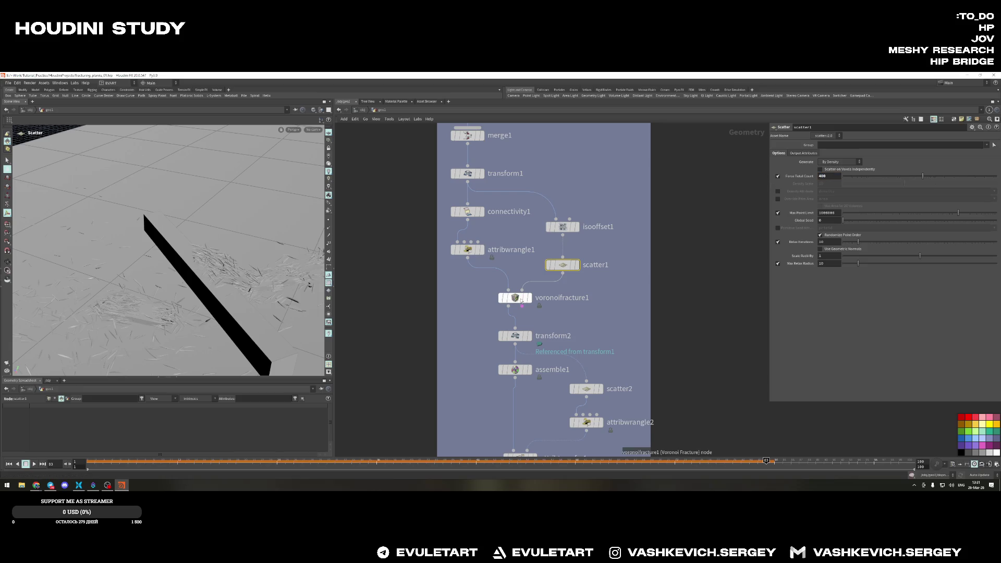
{"action": "key", "text": "ctrl+Left"}
{"action": "scroll", "coordinate": [637, 324], "scroll_direction": "down", "scroll_amount": 5}
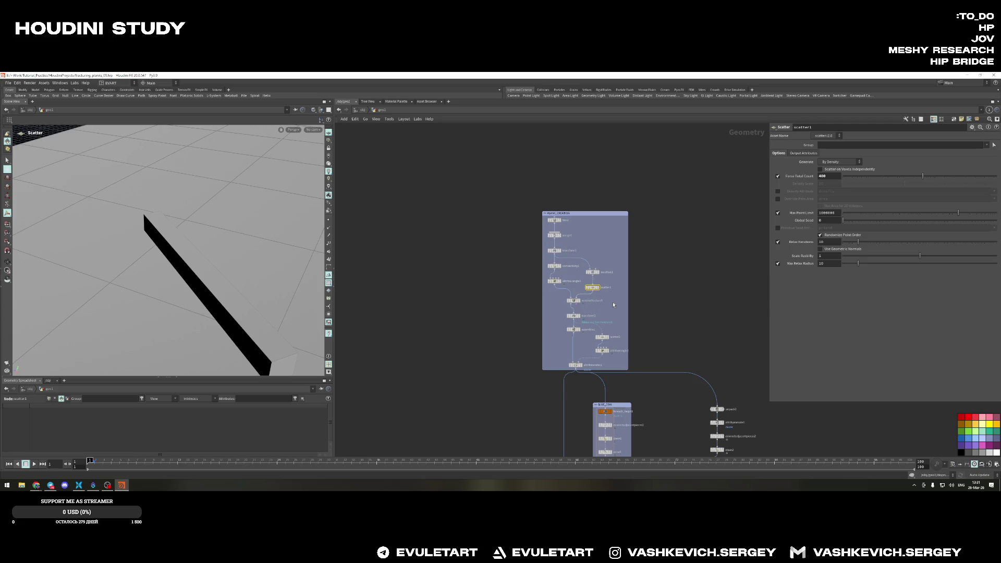
{"action": "left_click", "coordinate": [596, 283]}
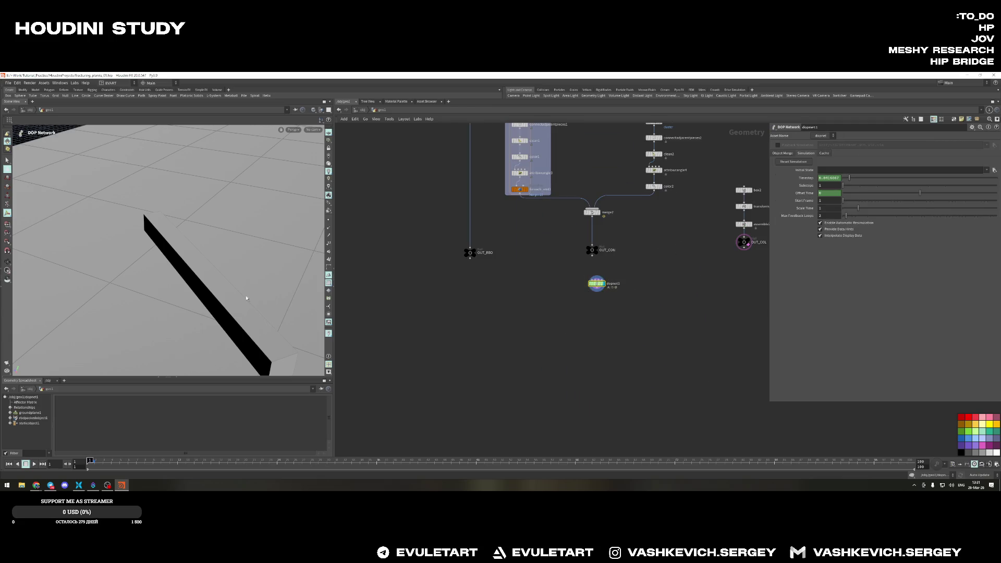
{"action": "scroll", "coordinate": [281, 271], "scroll_direction": "down", "scroll_amount": 5}
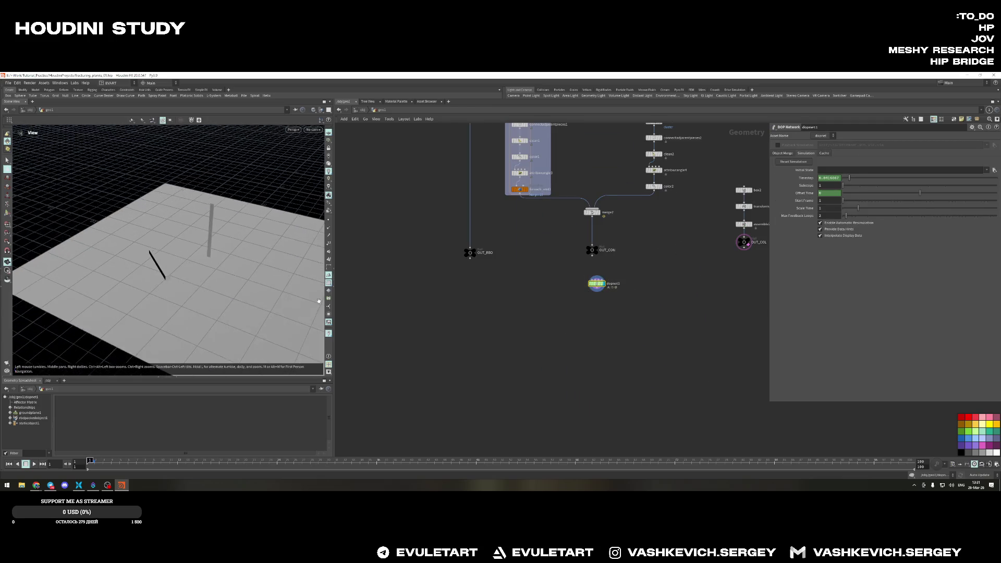
Play the simulation to watch the plank break into larger chunks, then dive inside dopnet1
{"action": "left_click_drag", "start_coordinate": [318, 301], "coordinate": [205, 264]}
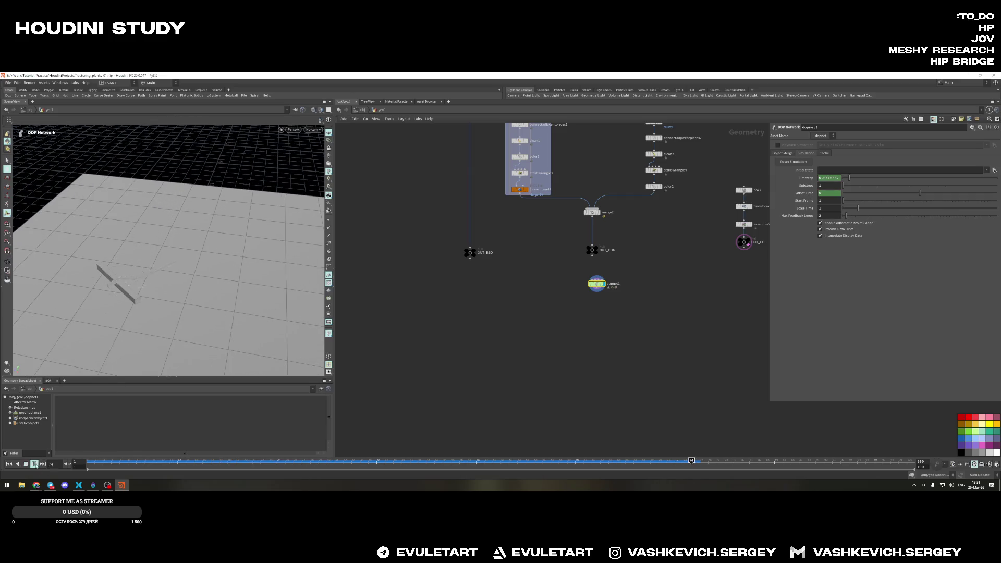
{"action": "key", "text": "Up"}
{"action": "mouse_move", "coordinate": [235, 259]}
{"action": "left_mouse_down", "text": "alt"}
{"action": "mouse_move", "coordinate": [317, 333]}
{"action": "mouse_move", "coordinate": [222, 335]}
{"action": "mouse_move", "coordinate": [210, 255]}
{"action": "mouse_move", "coordinate": [174, 270]}
{"action": "mouse_move", "coordinate": [188, 240]}
{"action": "mouse_move", "coordinate": [239, 261]}
{"action": "left_mouse_up", "text": "alt"}
{"action": "key", "text": "Escape"}
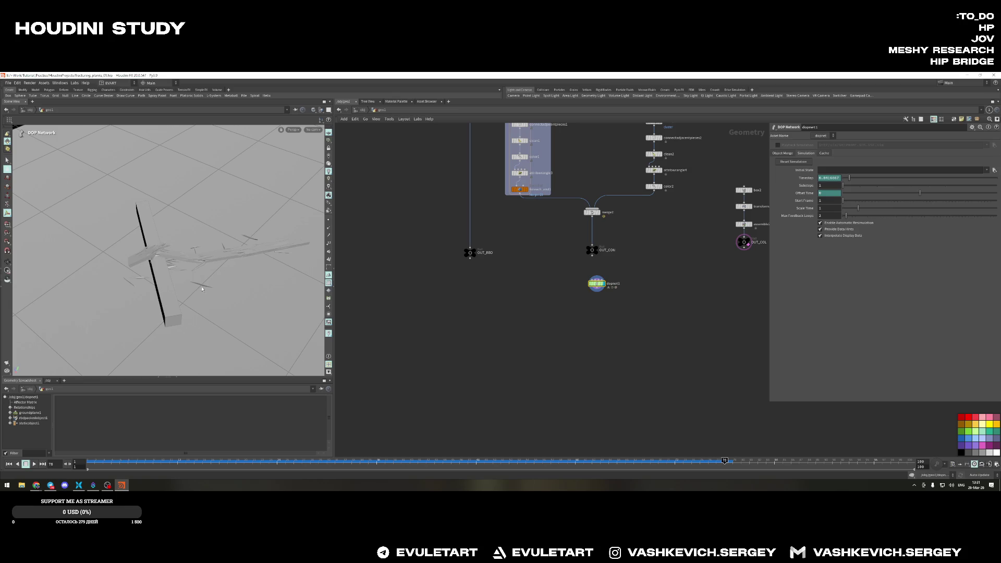
{"action": "left_click_drag", "start_coordinate": [203, 288], "coordinate": [258, 266]}
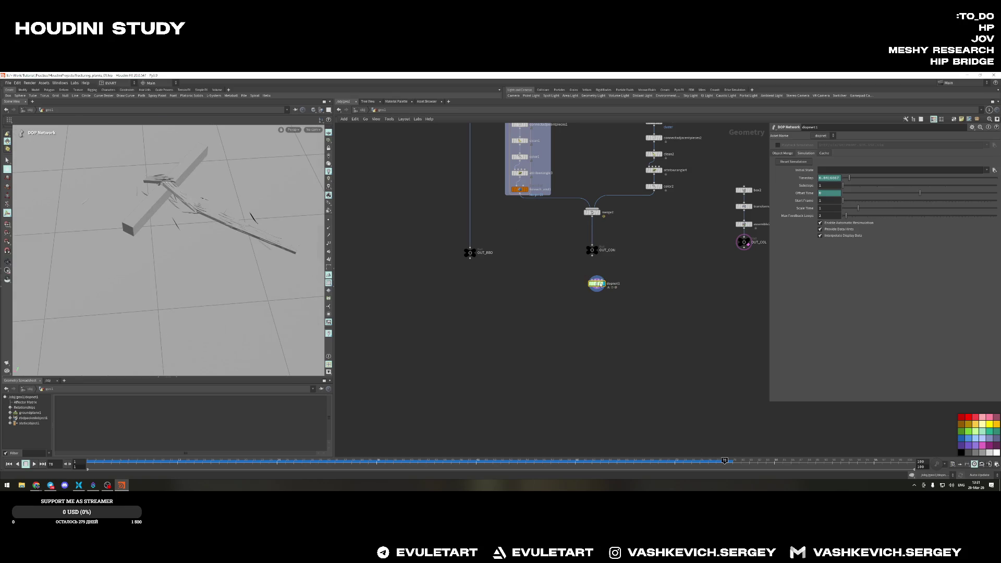
{"action": "key", "text": "i"}
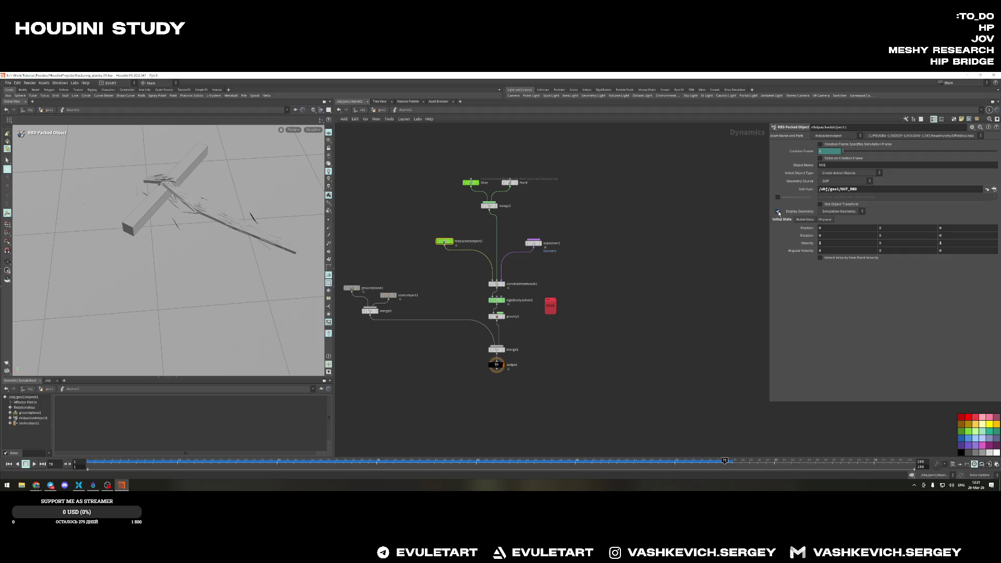
Inspect the Glue and Hard constraint nodes, then select sopsolver1
{"action": "mouse_move", "coordinate": [138, 230]}
{"action": "left_mouse_down"}
{"action": "mouse_move", "coordinate": [205, 224]}
{"action": "mouse_move", "coordinate": [196, 243]}
{"action": "mouse_move", "coordinate": [237, 239]}
{"action": "left_mouse_up"}
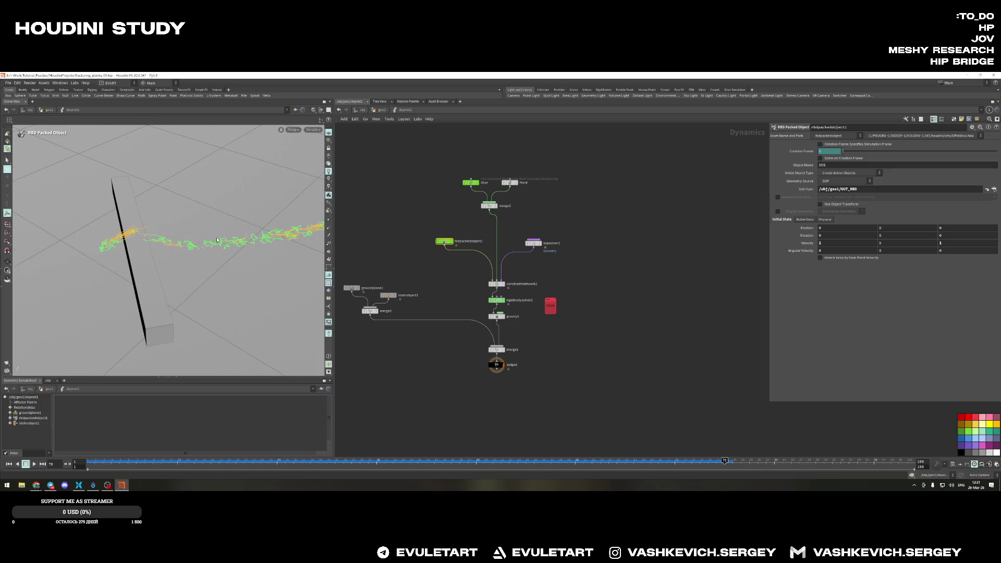
{"action": "left_click_drag", "start_coordinate": [483, 190], "coordinate": [478, 186]}
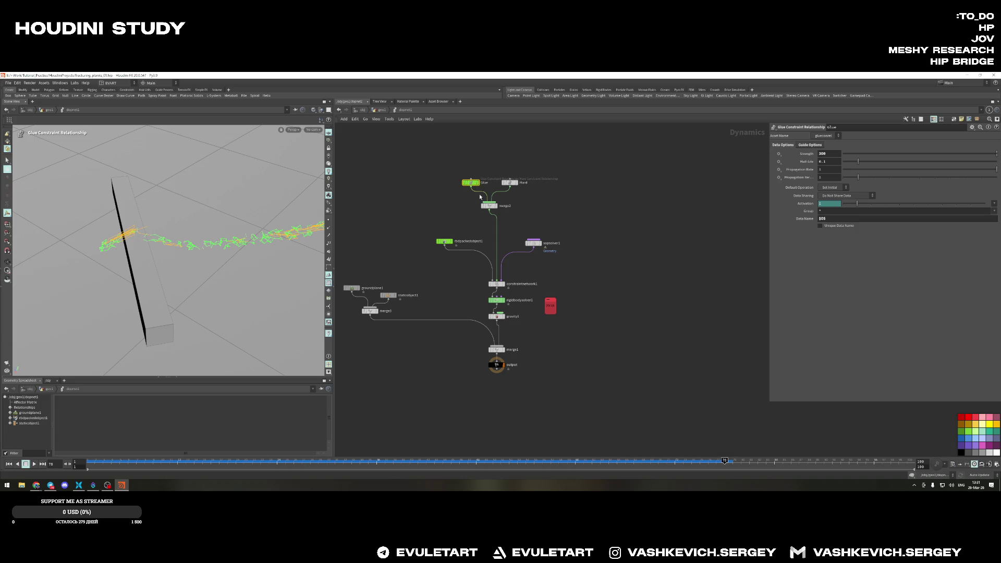
{"action": "left_click", "coordinate": [509, 183]}
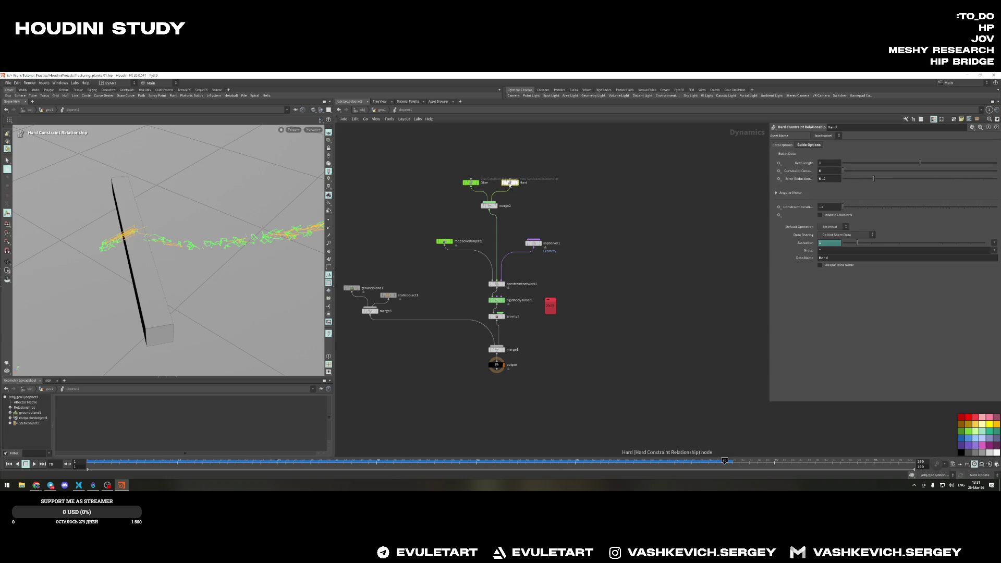
{"action": "left_click_drag", "start_coordinate": [176, 244], "coordinate": [188, 239]}
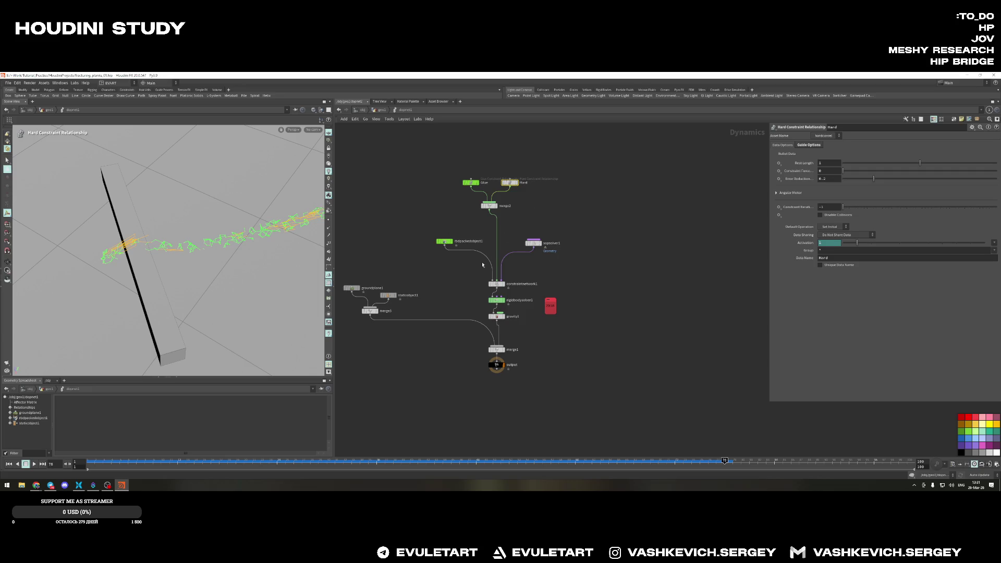
{"action": "scroll", "coordinate": [478, 265], "scroll_direction": "up", "scroll_amount": 3}
{"action": "left_click", "coordinate": [571, 225]}
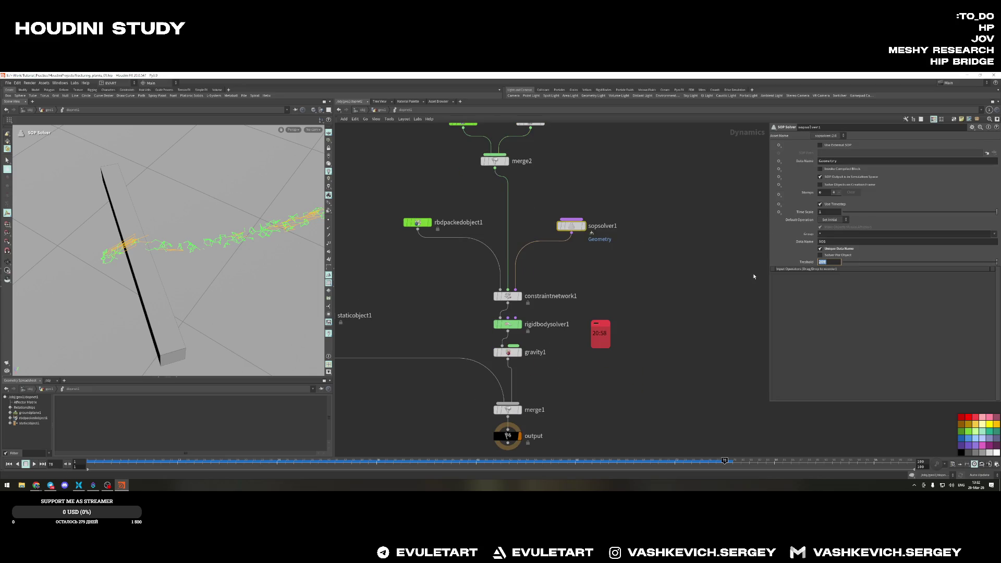
Rewind, edit sopsolver1's Threshold and enable Display Geometry on rbdpackedobject1
{"action": "left_click", "coordinate": [89, 463]}
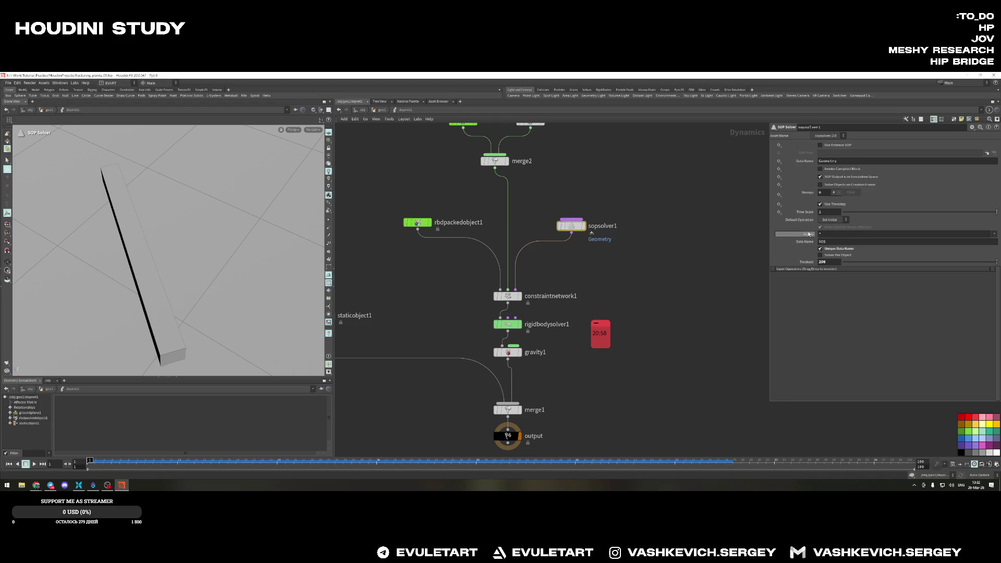
{"action": "type", "text": "0"}
{"action": "key", "text": "Return"}
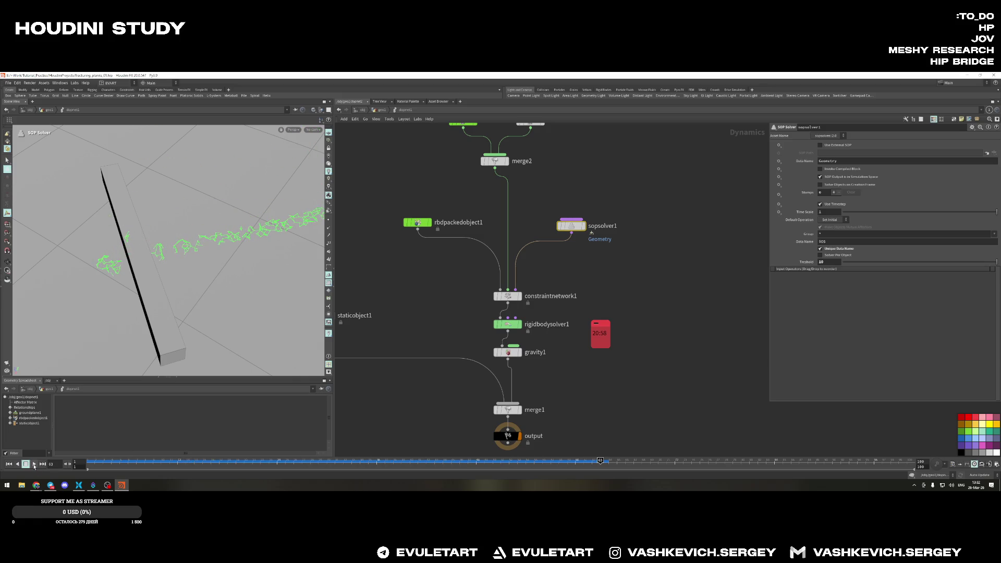
{"action": "left_click", "coordinate": [415, 226]}
{"action": "left_click", "coordinate": [776, 211]}
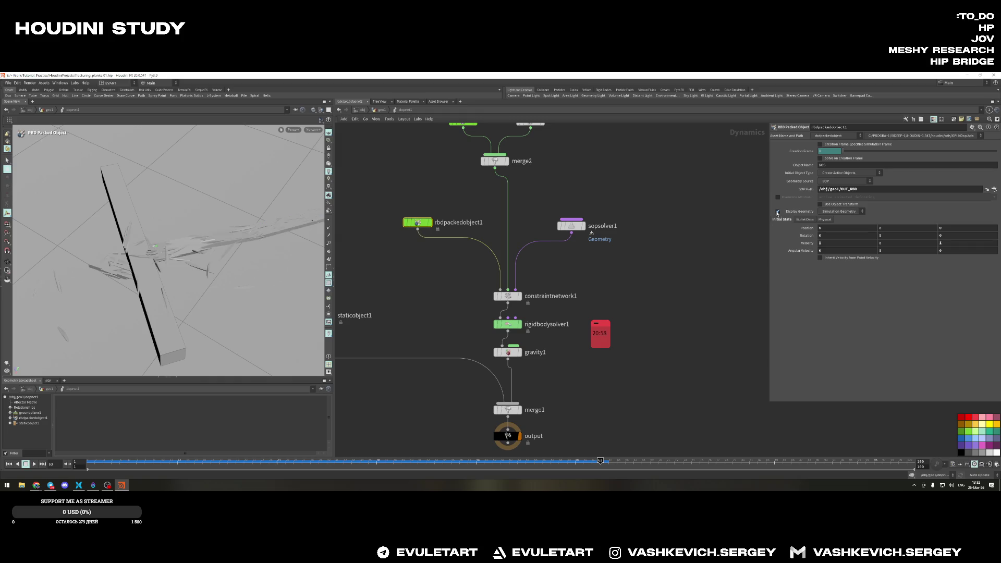
{"action": "key", "text": "Escape"}
{"action": "mouse_move", "coordinate": [316, 268]}
{"action": "left_mouse_down"}
{"action": "mouse_move", "coordinate": [205, 294]}
{"action": "mouse_move", "coordinate": [143, 287]}
{"action": "mouse_move", "coordinate": [230, 241]}
{"action": "mouse_move", "coordinate": [226, 272]}
{"action": "mouse_move", "coordinate": [170, 272]}
{"action": "mouse_move", "coordinate": [264, 289]}
{"action": "left_mouse_up"}
{"action": "key", "text": "Escape"}
{"action": "key", "text": "Escape"}
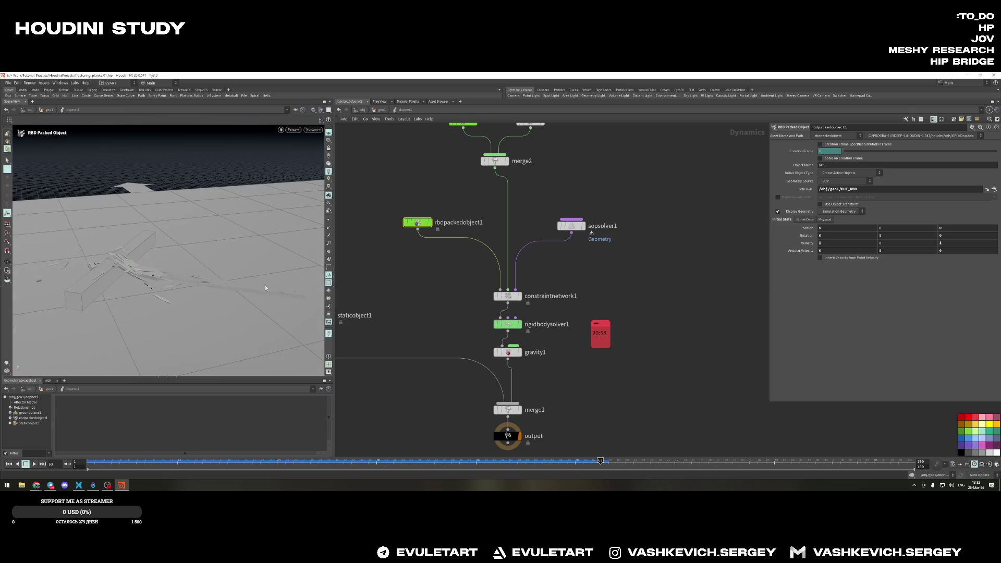
Review the shaded fragments from low angles, commit the sopsolver1 Threshold and rewind to frame 1
{"action": "key", "text": "Escape"}
{"action": "mouse_move", "coordinate": [195, 238]}
{"action": "left_mouse_down"}
{"action": "mouse_move", "coordinate": [262, 272]}
{"action": "mouse_move", "coordinate": [174, 243]}
{"action": "mouse_move", "coordinate": [205, 231]}
{"action": "mouse_move", "coordinate": [157, 254]}
{"action": "left_mouse_up"}
{"action": "key", "text": "Escape"}
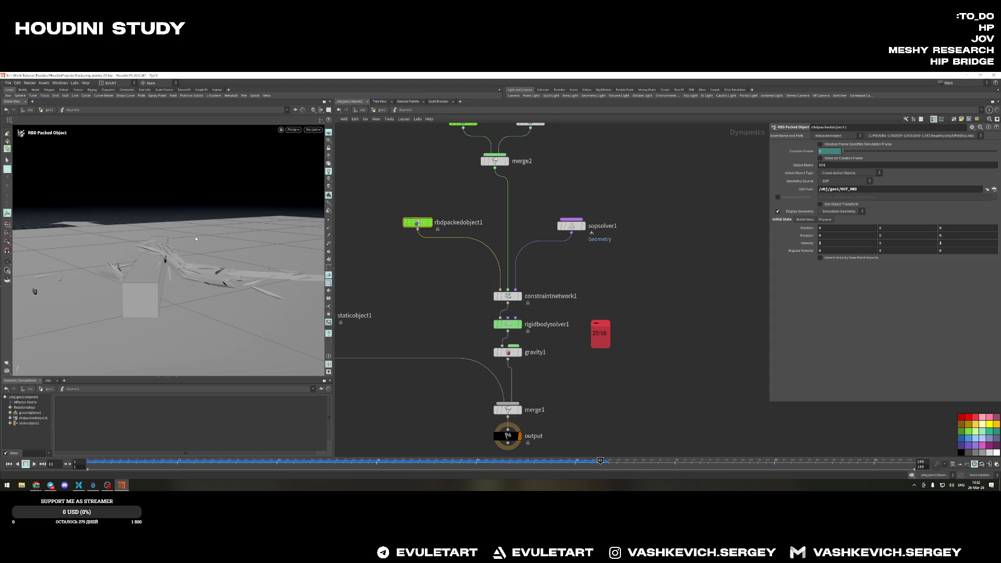
{"action": "left_click_drag", "start_coordinate": [171, 250], "coordinate": [670, 269]}
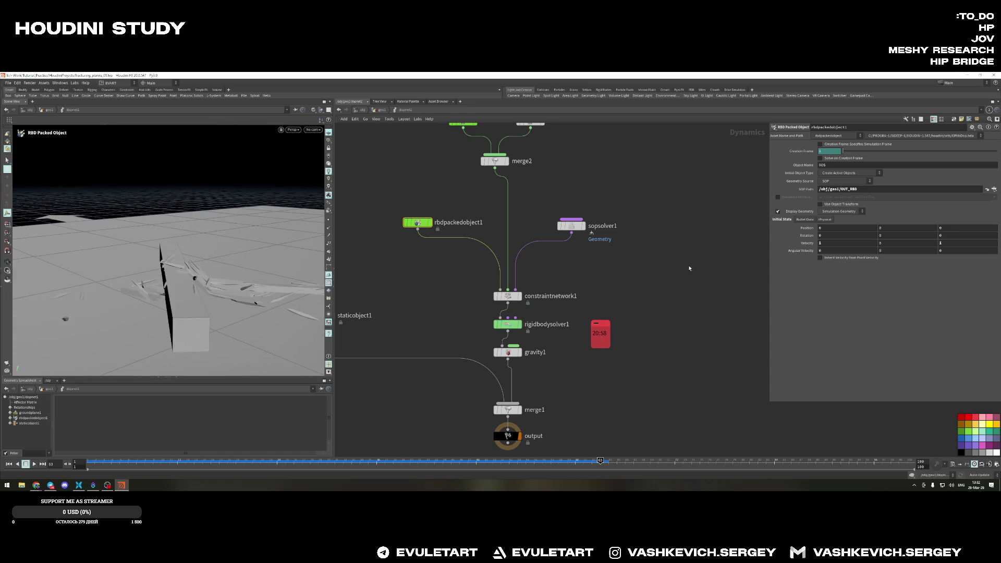
{"action": "left_click", "coordinate": [570, 226]}
{"action": "key", "text": "Return"}
{"action": "key", "text": "ctrl+Up"}
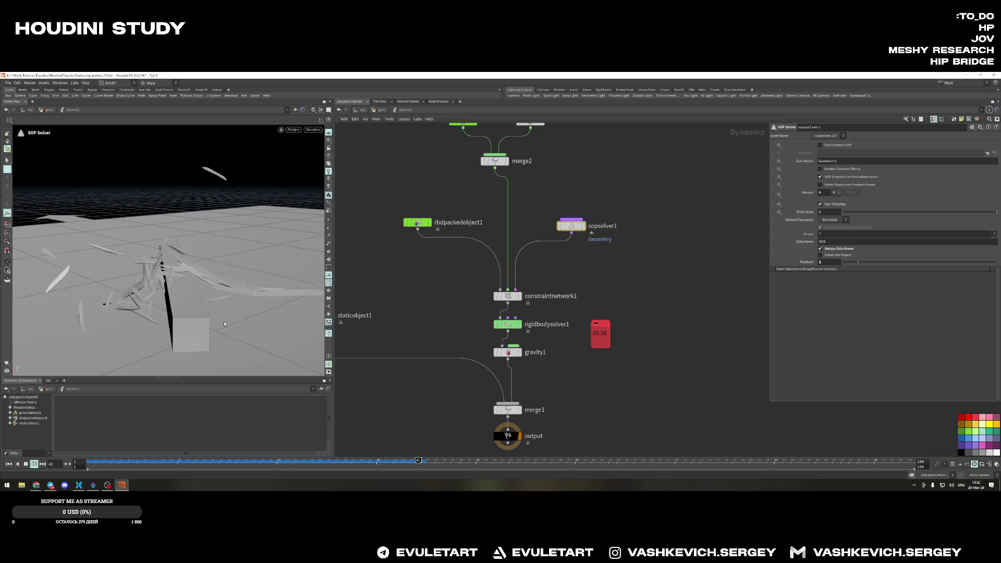
Lower the SOP solver Threshold to .5 and watch the plank replay from several angles
{"action": "key", "text": "Escape"}
{"action": "mouse_move", "coordinate": [224, 325]}
{"action": "left_mouse_down"}
{"action": "mouse_move", "coordinate": [256, 264]}
{"action": "mouse_move", "coordinate": [214, 269]}
{"action": "mouse_move", "coordinate": [192, 296]}
{"action": "mouse_move", "coordinate": [235, 258]}
{"action": "left_mouse_up"}
{"action": "key", "text": "Return"}
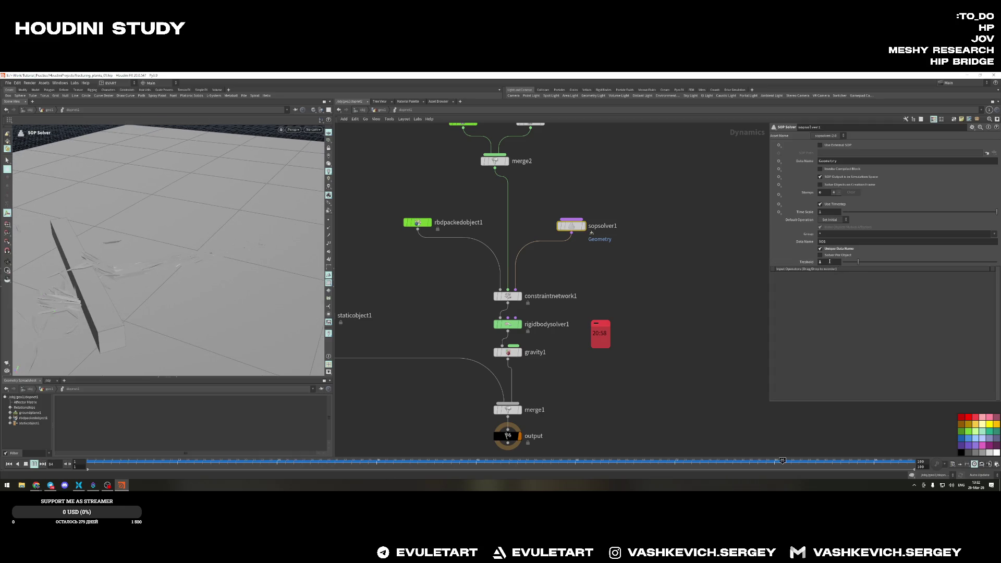
{"action": "type", "text": ".5"}
{"action": "key", "text": "Return"}
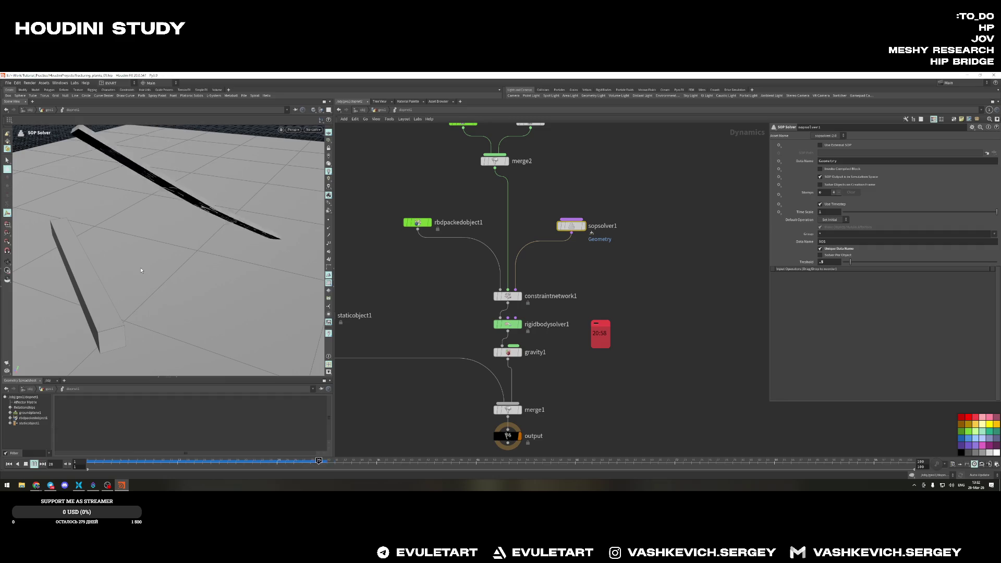
{"action": "left_click_drag", "start_coordinate": [142, 270], "coordinate": [47, 249]}
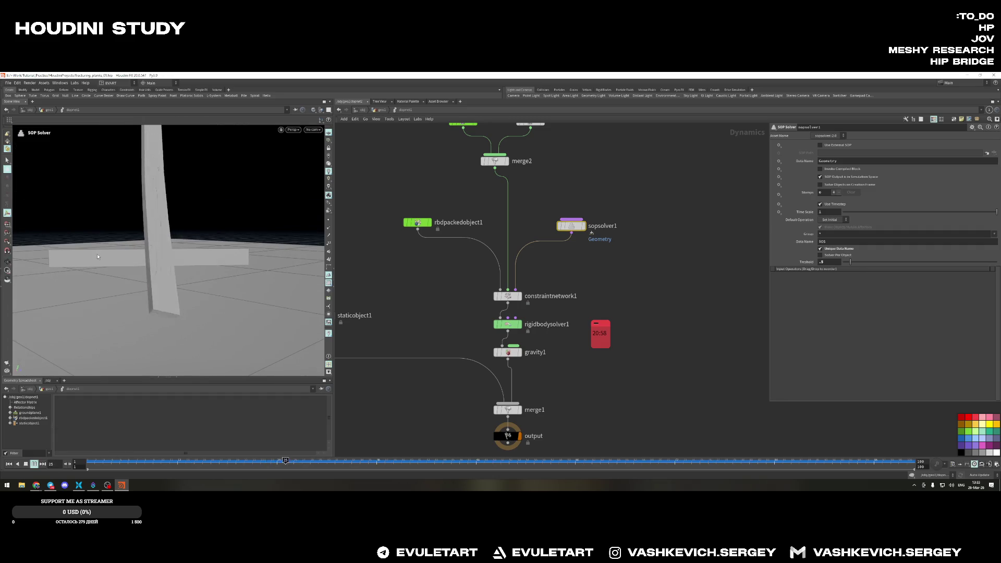
{"action": "mouse_move", "coordinate": [109, 251]}
{"action": "left_mouse_down"}
{"action": "mouse_move", "coordinate": [131, 268]}
{"action": "mouse_move", "coordinate": [138, 299]}
{"action": "left_mouse_up"}
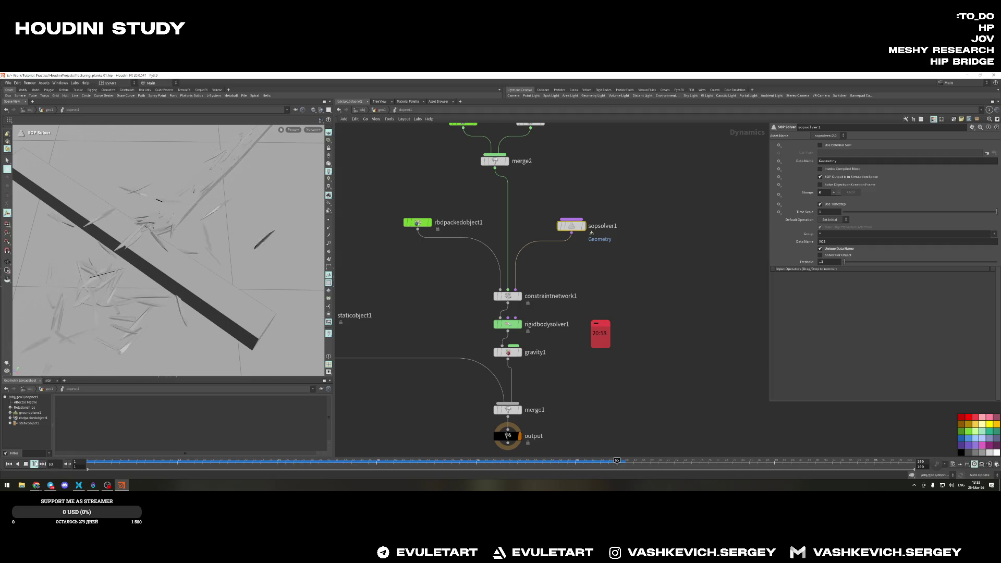
{"action": "key", "text": "Escape"}
{"action": "mouse_move", "coordinate": [239, 270]}
{"action": "left_mouse_down"}
{"action": "mouse_move", "coordinate": [188, 315]}
{"action": "mouse_move", "coordinate": [145, 191]}
{"action": "left_mouse_up"}
{"action": "key", "text": "Return"}
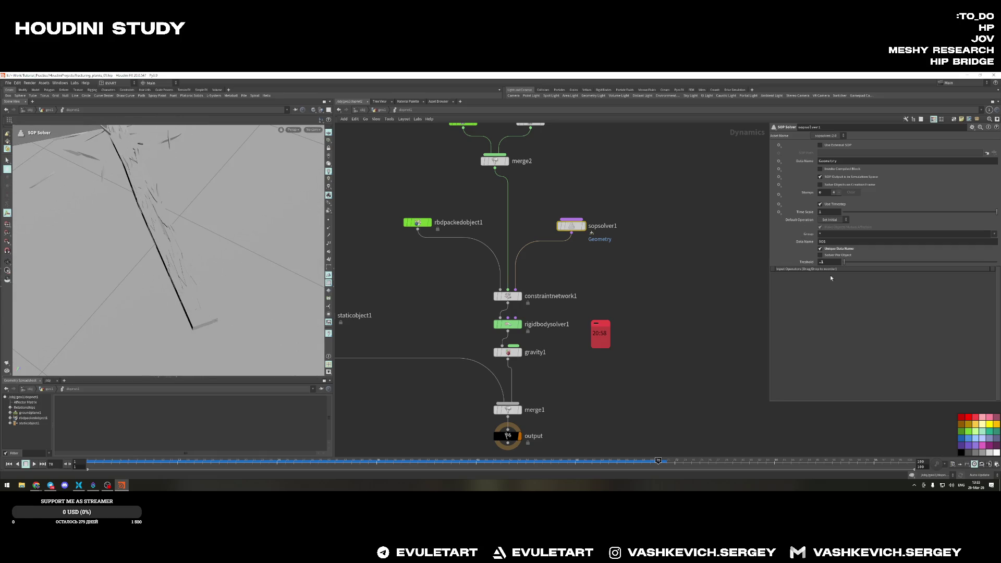
Commit the Timestep edit, rewind and replay, then apply the new SOP solver threshold
{"action": "key", "text": "Return"}
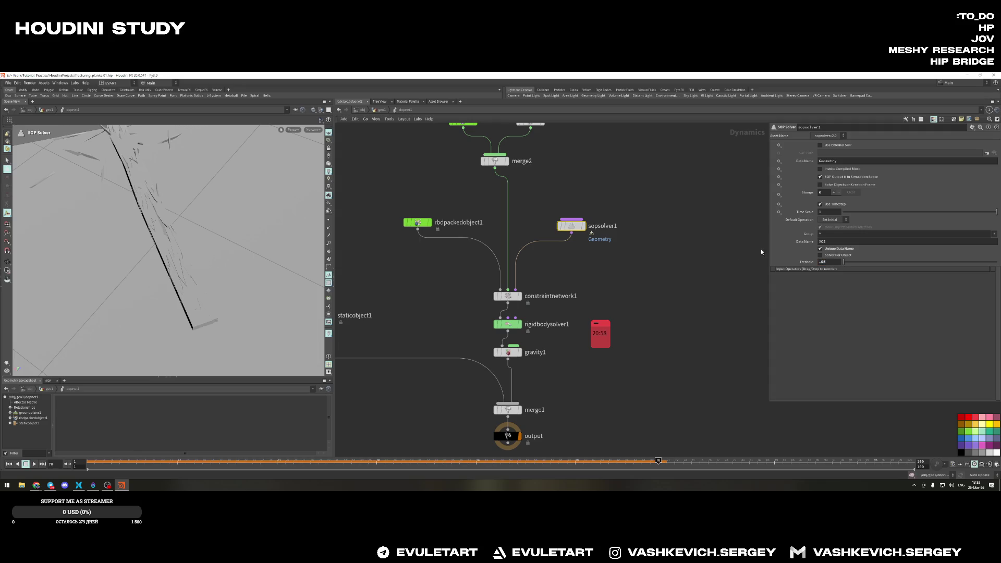
{"action": "key", "text": "ctrl+Up"}
{"action": "key", "text": "Up"}
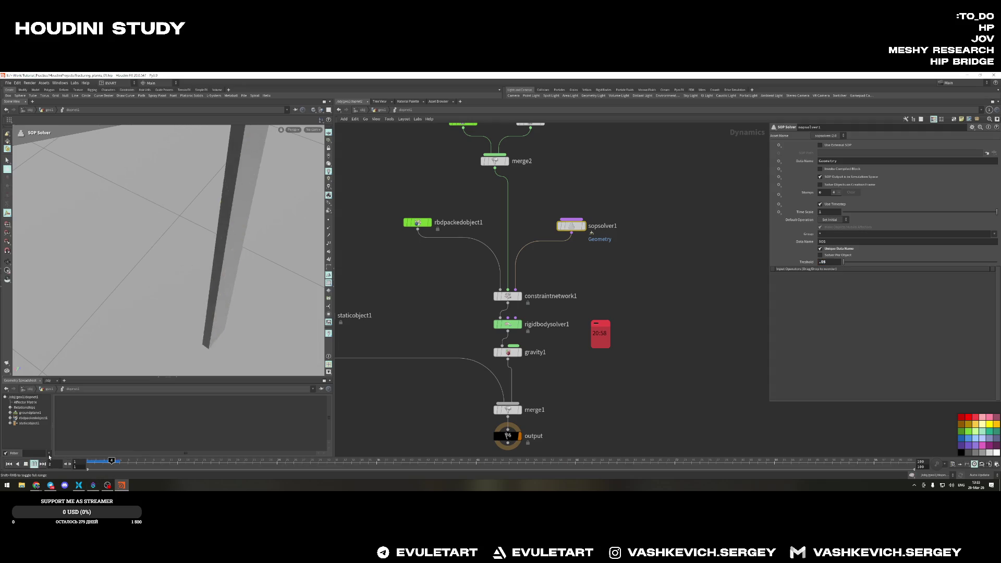
{"action": "key", "text": "Escape"}
{"action": "left_click_drag", "start_coordinate": [110, 206], "coordinate": [192, 259]}
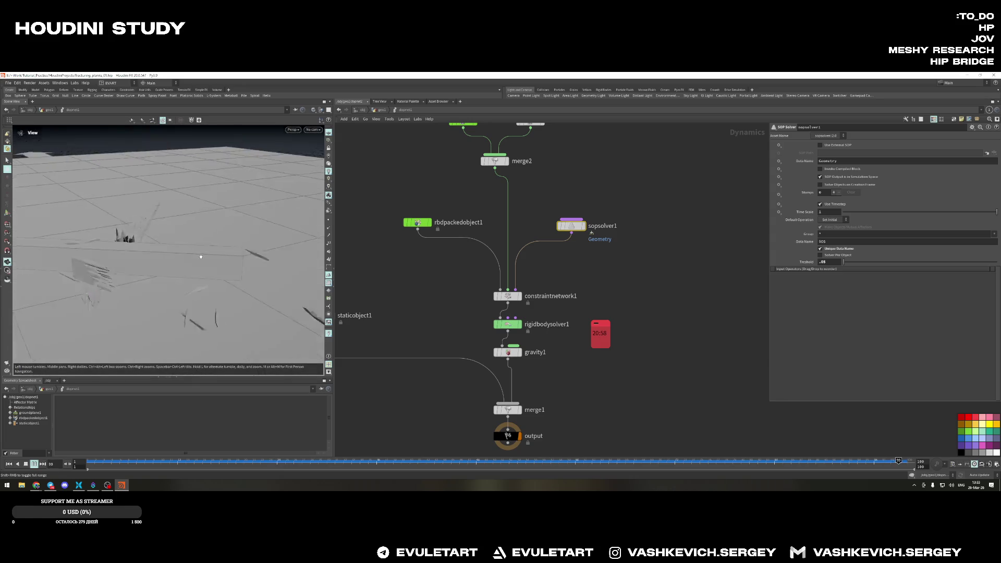
{"action": "key", "text": "Escape"}
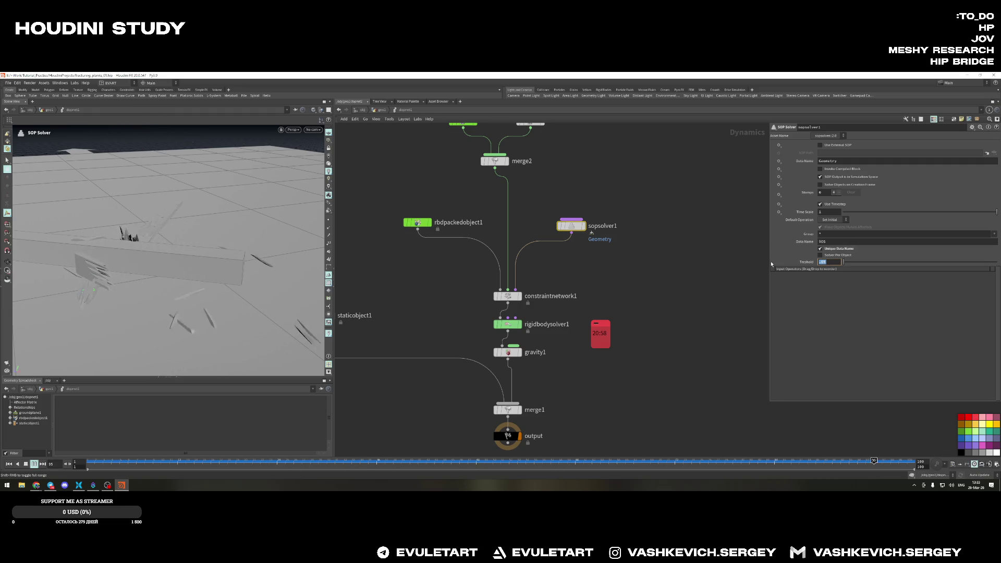
{"action": "type", "text": "100"}
{"action": "key", "text": "Return"}
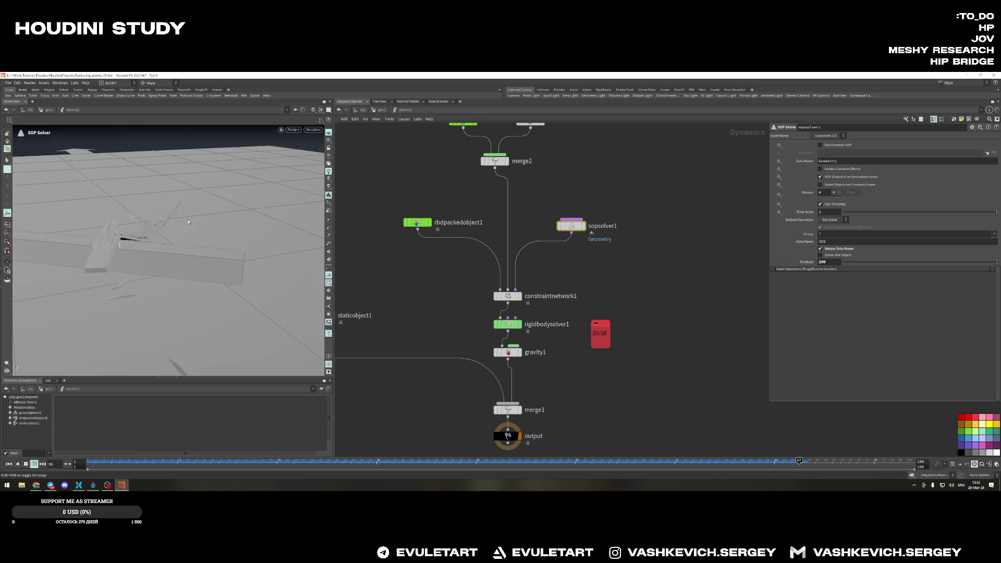
Orbit over the planks and select the Glue constraint node to show its settings
{"action": "key", "text": "Escape"}
{"action": "left_click_drag", "start_coordinate": [113, 232], "coordinate": [236, 261]}
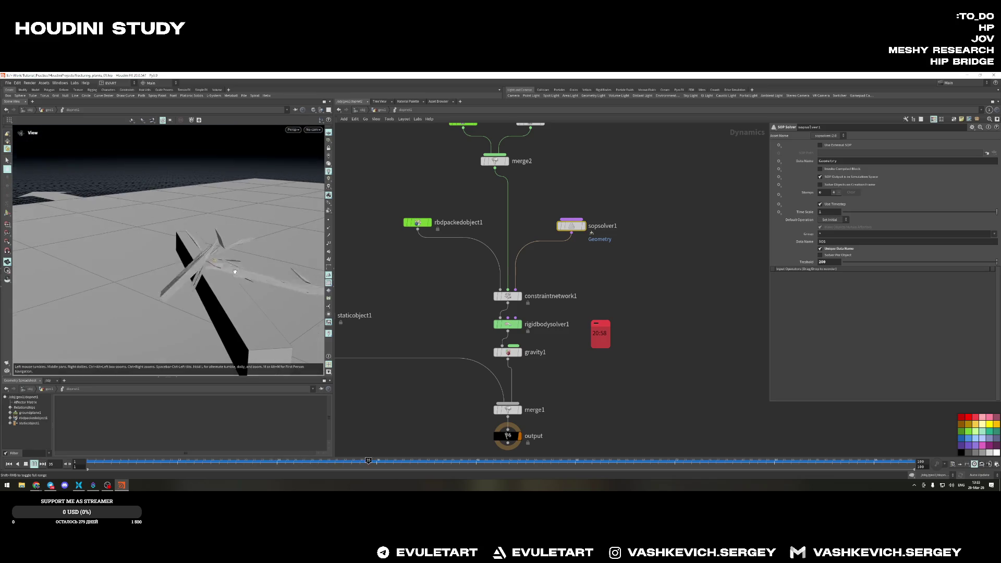
{"action": "mouse_move", "coordinate": [236, 261]}
{"action": "left_mouse_down"}
{"action": "mouse_move", "coordinate": [100, 263]}
{"action": "mouse_move", "coordinate": [172, 230]}
{"action": "mouse_move", "coordinate": [180, 258]}
{"action": "left_mouse_up"}
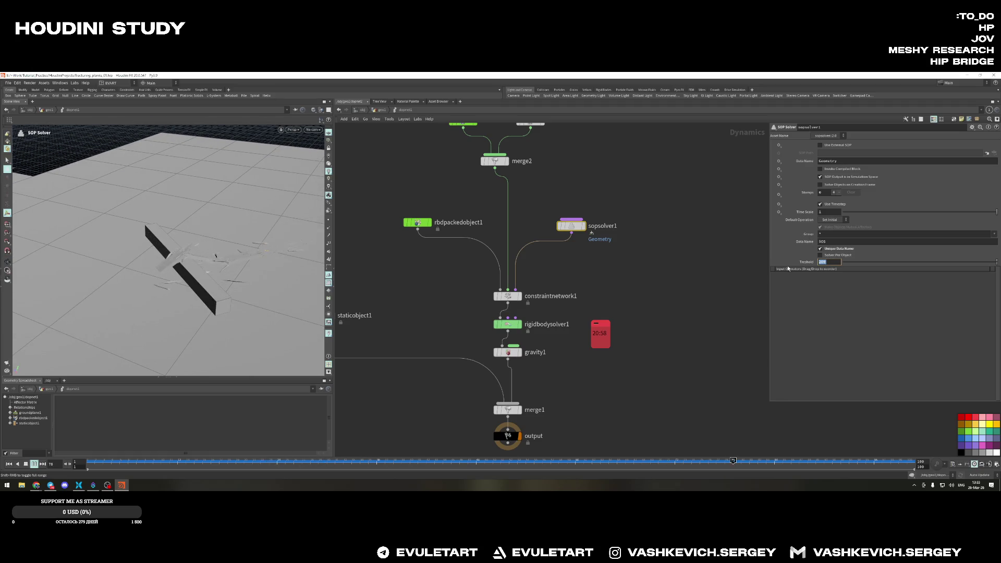
{"action": "middle_click_drag", "start_coordinate": [497, 192], "coordinate": [521, 245]}
{"action": "left_click", "coordinate": [486, 174]}
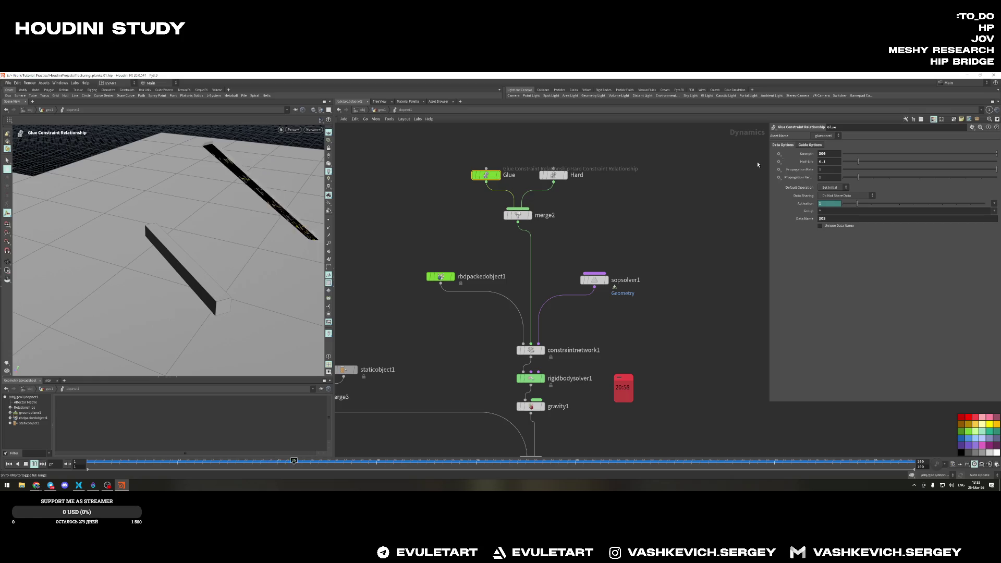
{"action": "type", "text": "250"}
Set the Glue strength to 250 then 100 and watch the plank fall
{"action": "key", "text": "Return"}
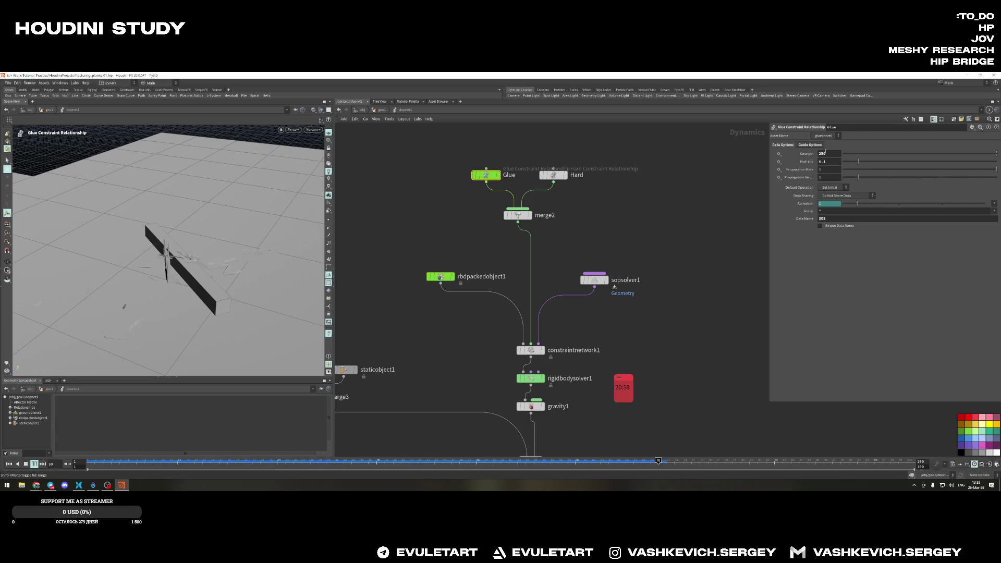
{"action": "type", "text": "0"}
{"action": "key", "text": "Return"}
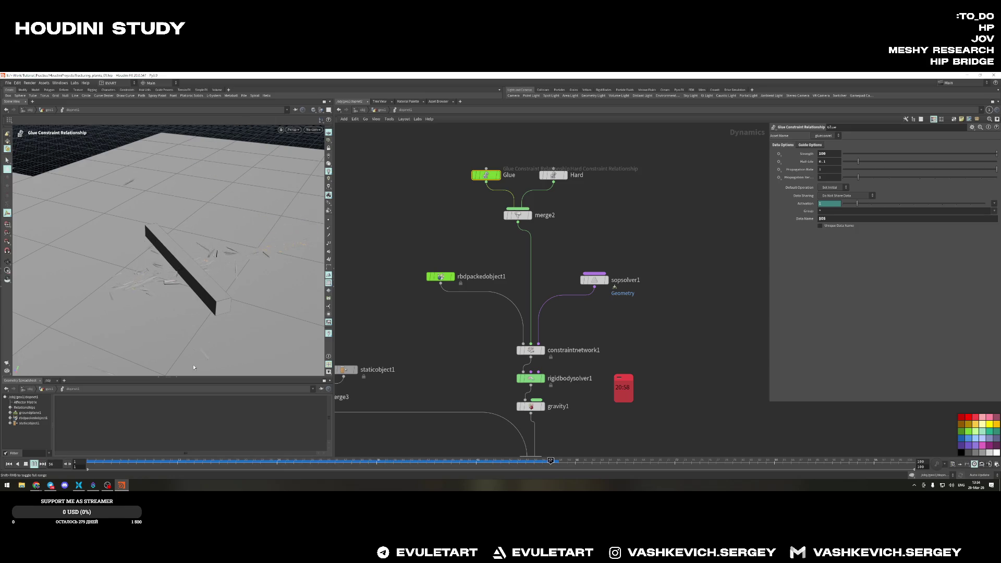
{"action": "key", "text": "Escape"}
{"action": "mouse_move", "coordinate": [193, 367]}
{"action": "left_mouse_down"}
{"action": "mouse_move", "coordinate": [305, 299]}
{"action": "mouse_move", "coordinate": [240, 305]}
{"action": "left_mouse_up"}
{"action": "key", "text": "Escape"}
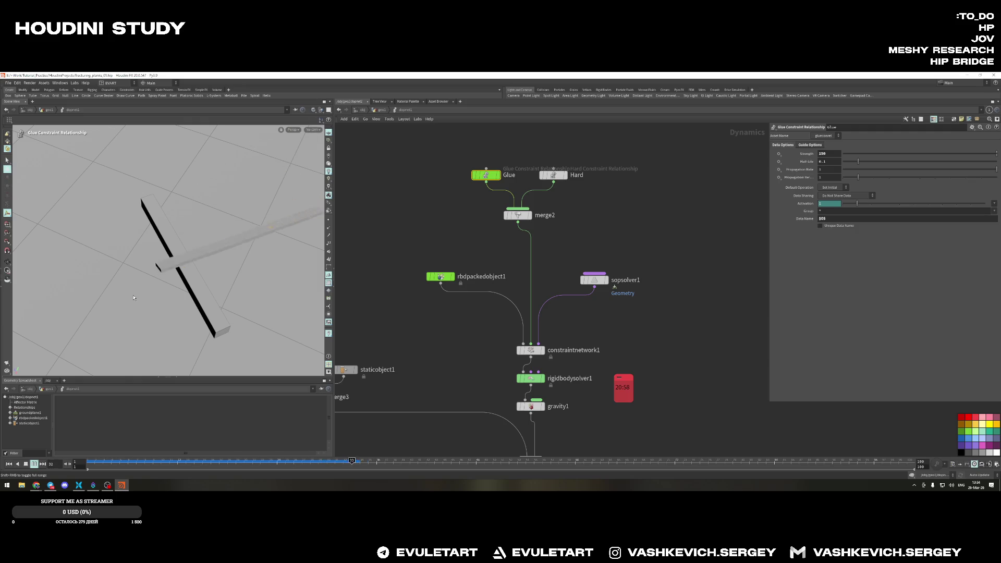
{"action": "left_click_drag", "start_coordinate": [134, 298], "coordinate": [173, 229], "text": "alt"}
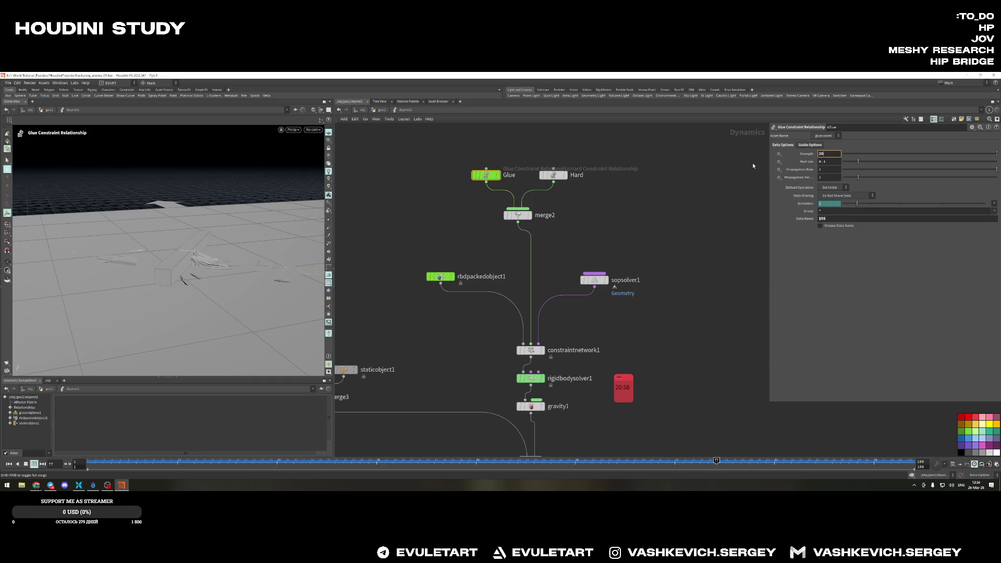
Check the Hard constraint, then try an SOP solver threshold of 1000 and re-simulate
{"action": "left_click", "coordinate": [552, 175]}
{"action": "key", "text": "Left"}
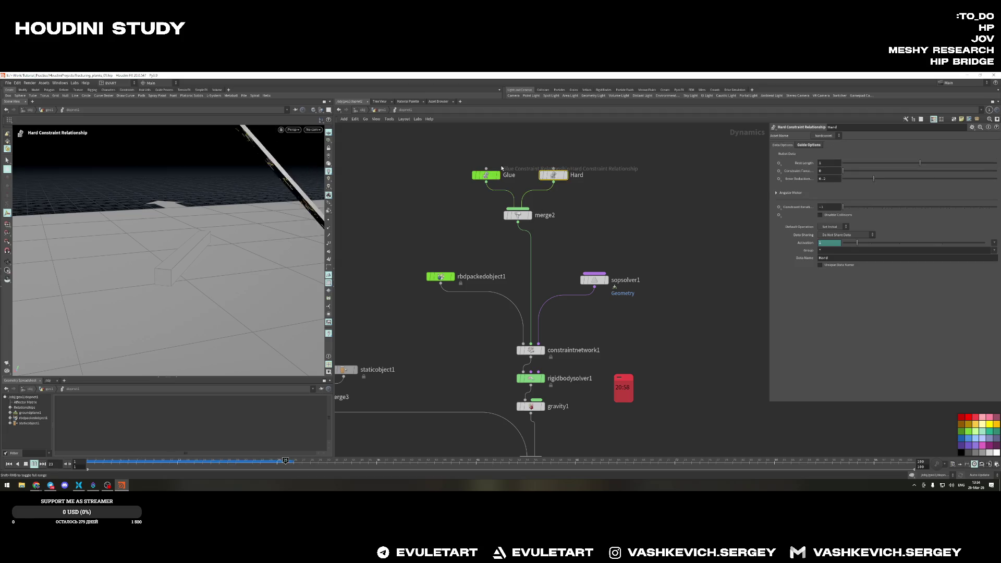
{"action": "key", "text": "Right"}
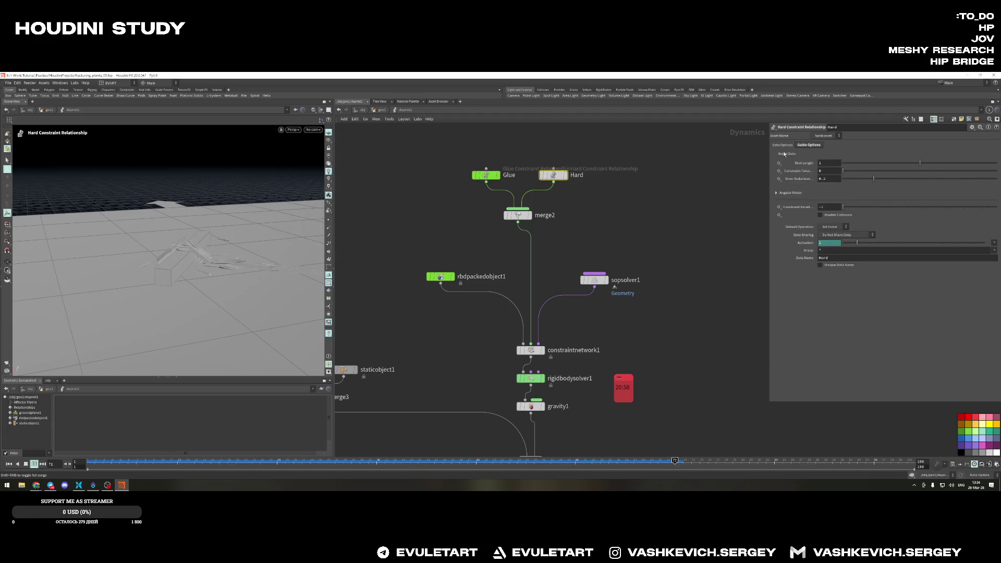
{"action": "key", "text": "Down"}
{"action": "key", "text": "Right"}
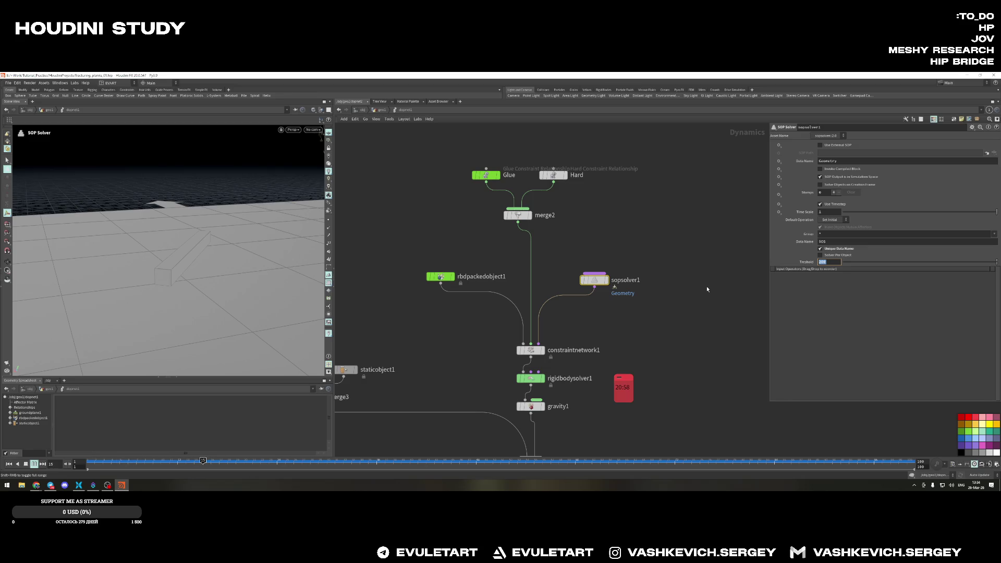
{"action": "type", "text": "1000"}
{"action": "key", "text": "Return"}
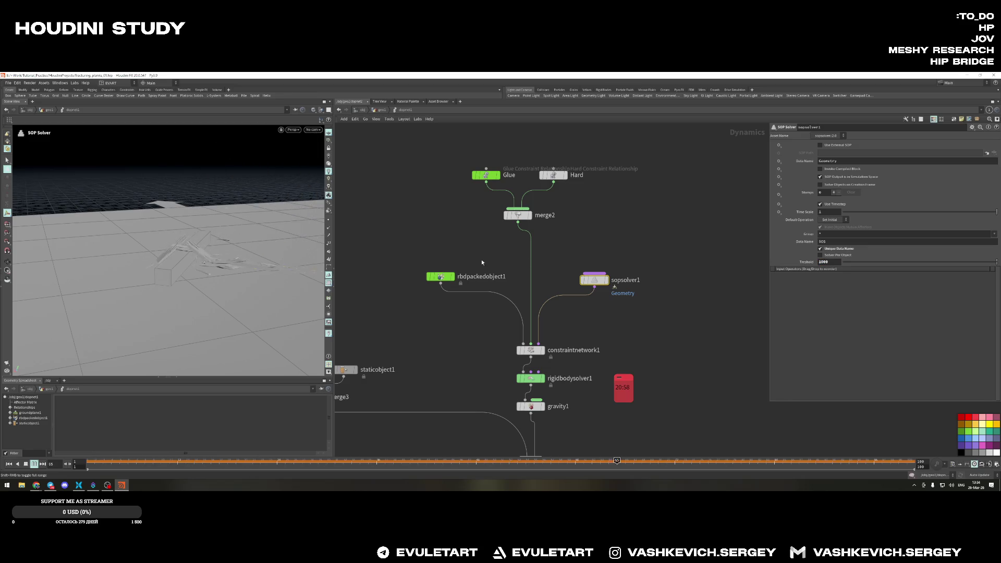
{"action": "left_click_drag", "start_coordinate": [223, 240], "coordinate": [150, 275], "text": "alt"}
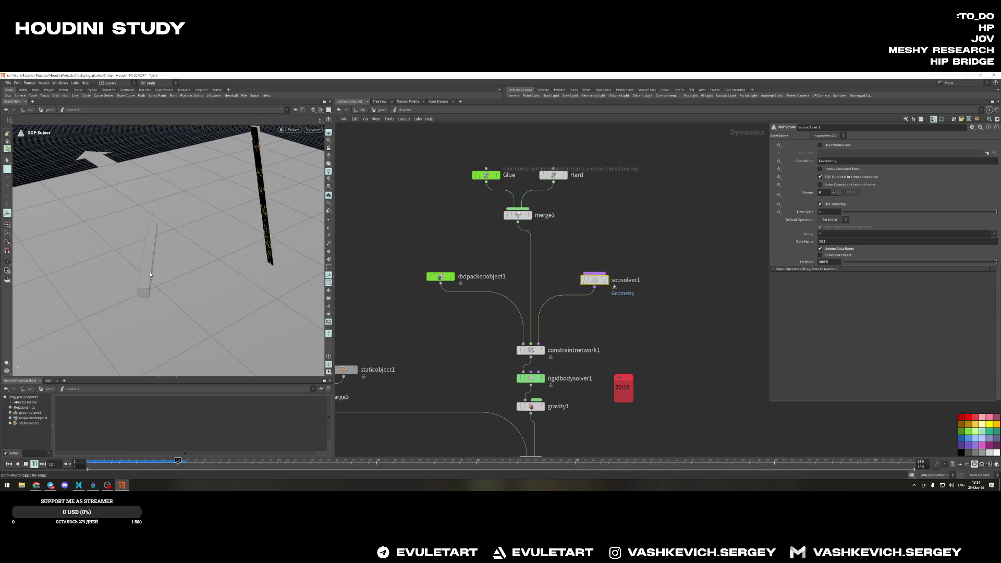
{"action": "key", "text": "Escape"}
{"action": "scroll", "coordinate": [150, 274], "scroll_direction": "up", "scroll_amount": 5}
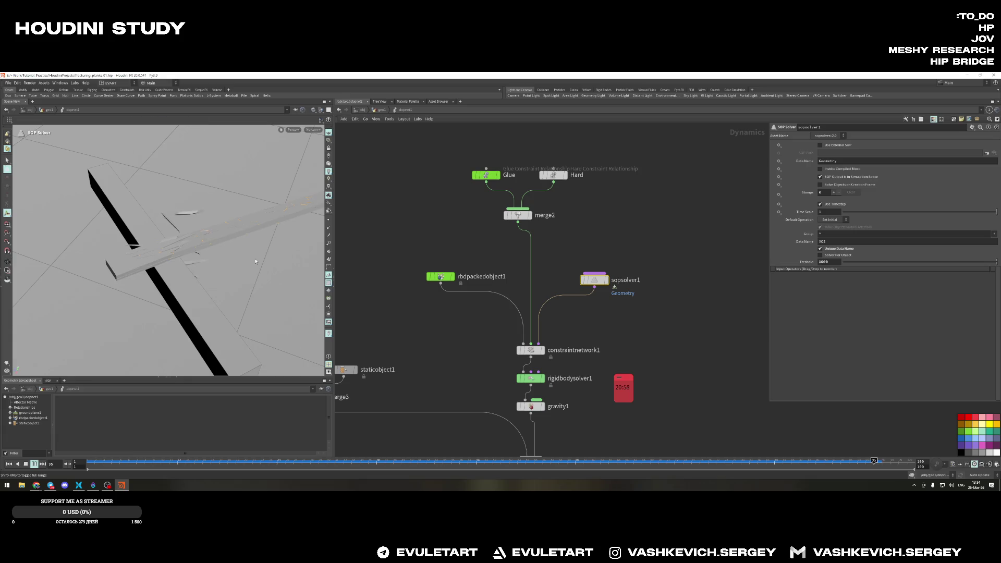
{"action": "key", "text": "Return"}
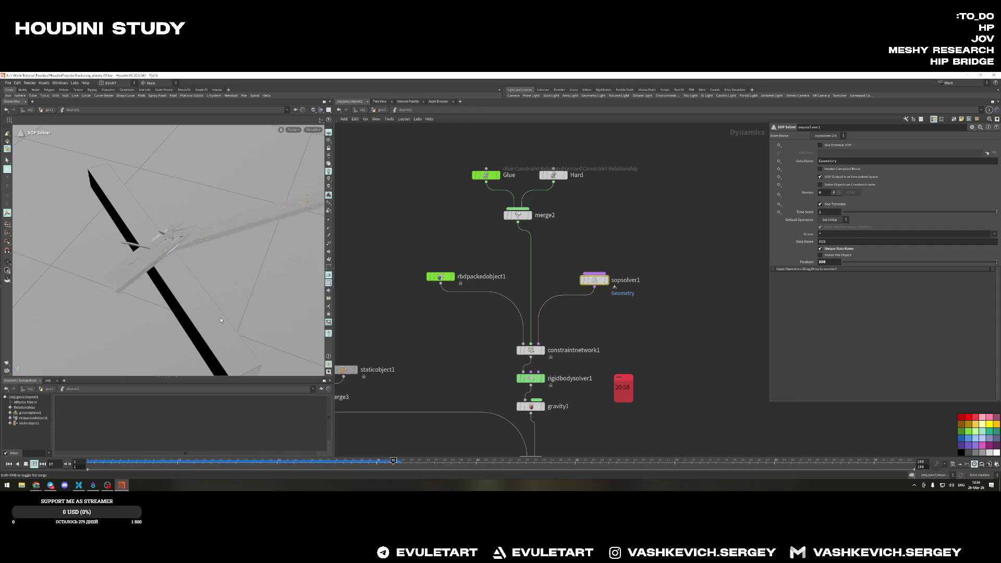
Try solver thresholds of 350 then 300, reviewing the break and rewinding to frame 1
{"action": "mouse_move", "coordinate": [221, 320]}
{"action": "left_mouse_down"}
{"action": "mouse_move", "coordinate": [165, 269]}
{"action": "mouse_move", "coordinate": [239, 290]}
{"action": "left_mouse_up"}
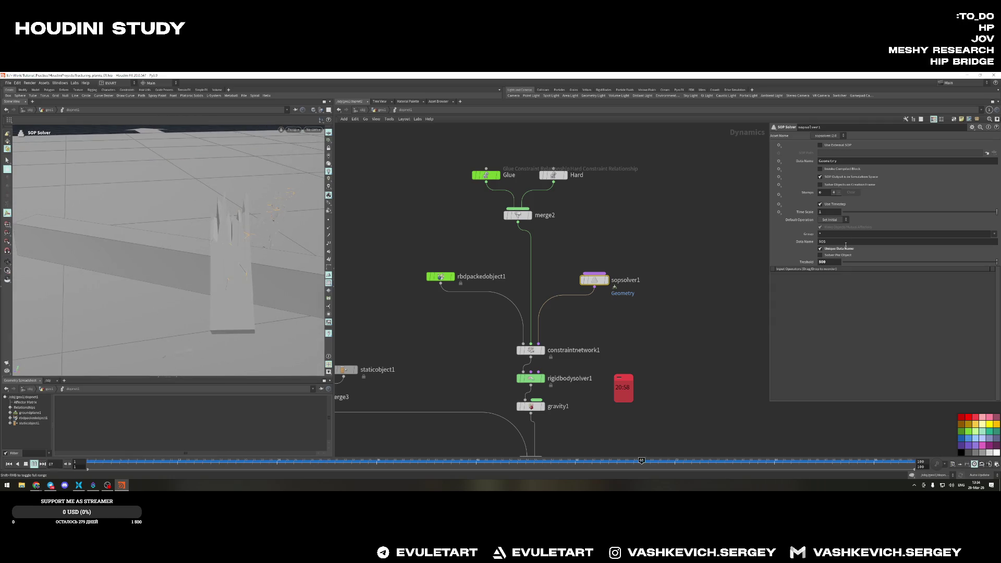
{"action": "type", "text": "350"}
{"action": "key", "text": "Return"}
{"action": "mouse_move", "coordinate": [195, 235]}
{"action": "left_mouse_down"}
{"action": "mouse_move", "coordinate": [227, 255]}
{"action": "mouse_move", "coordinate": [141, 249]}
{"action": "left_mouse_up"}
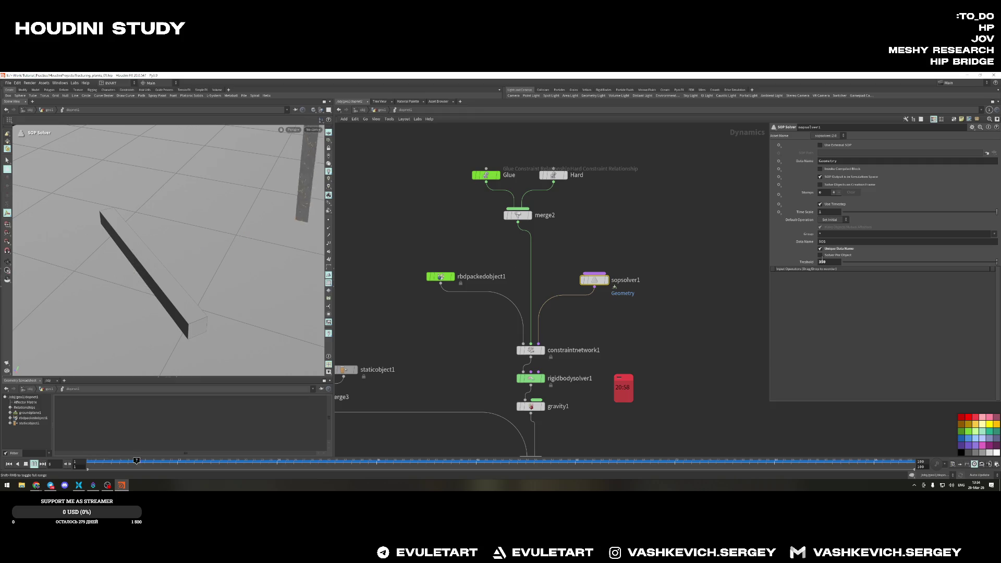
{"action": "type", "text": "00"}
{"action": "key", "text": "Return"}
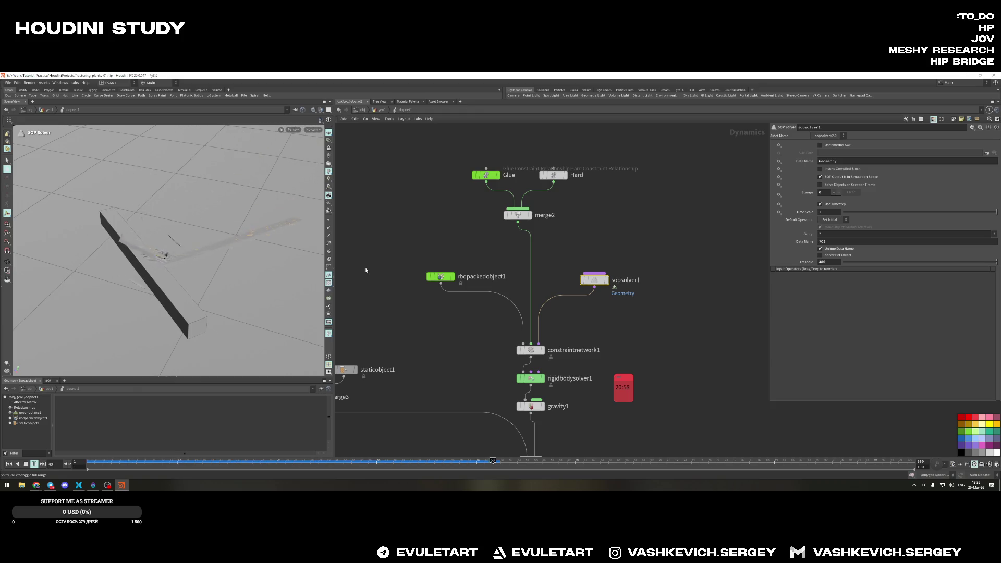
{"action": "key", "text": "Escape"}
{"action": "mouse_move", "coordinate": [157, 234]}
{"action": "left_mouse_down"}
{"action": "mouse_move", "coordinate": [198, 272]}
{"action": "mouse_move", "coordinate": [128, 257]}
{"action": "left_mouse_up"}
{"action": "key", "text": "Escape"}
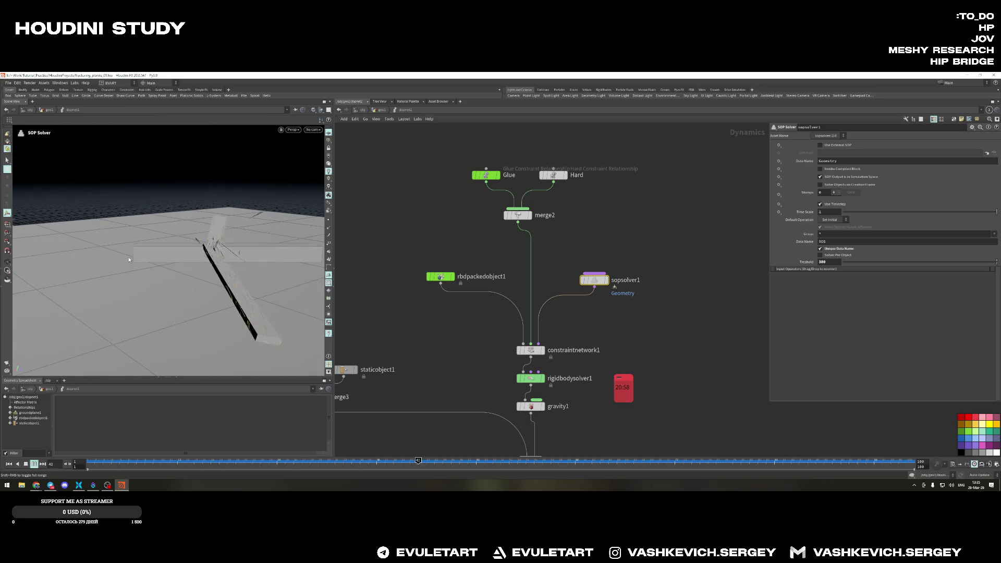
{"action": "key", "text": "ctrl+Up"}
{"action": "key", "text": "Escape"}
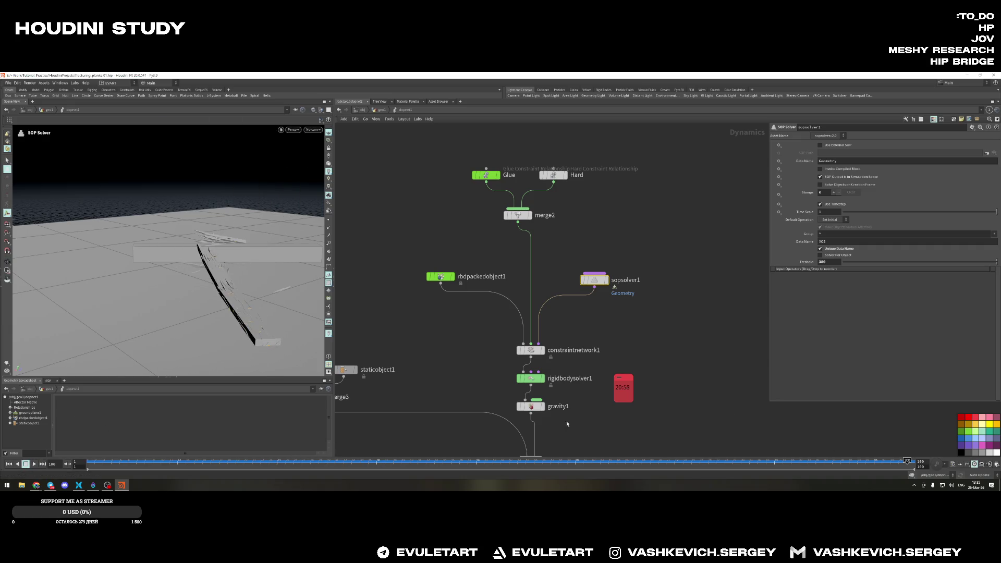
Scrub the timeline to study the breakup, re-cook the simulation and select the Glue node
{"action": "left_click_drag", "start_coordinate": [691, 452], "coordinate": [531, 440]}
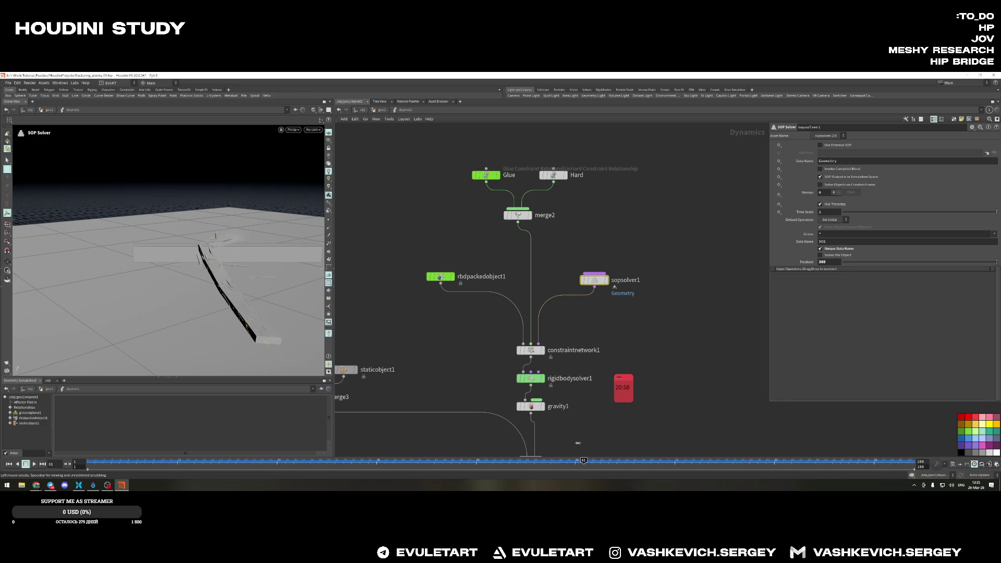
{"action": "left_click_drag", "start_coordinate": [140, 230], "coordinate": [258, 196]}
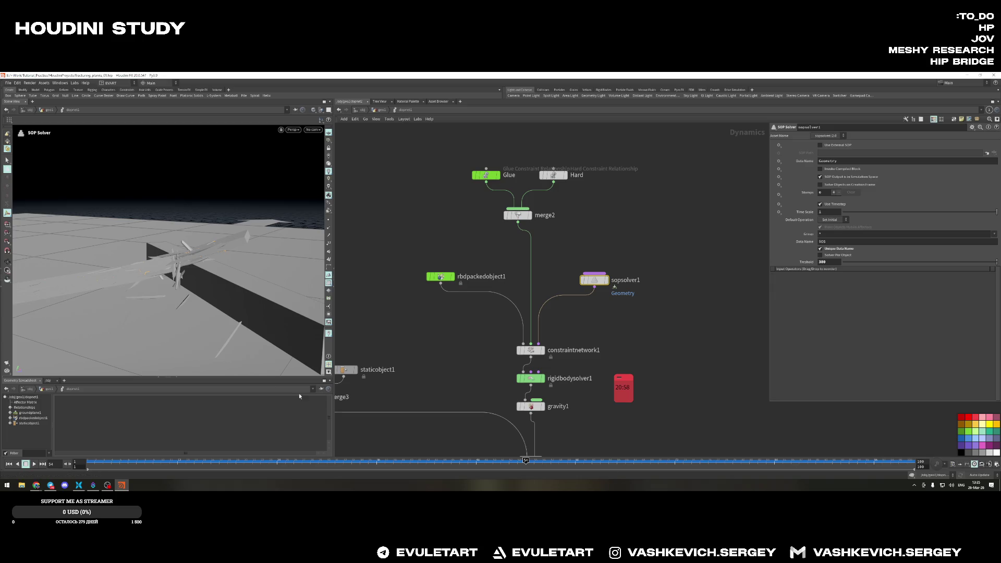
{"action": "left_click_drag", "start_coordinate": [547, 462], "coordinate": [809, 448]}
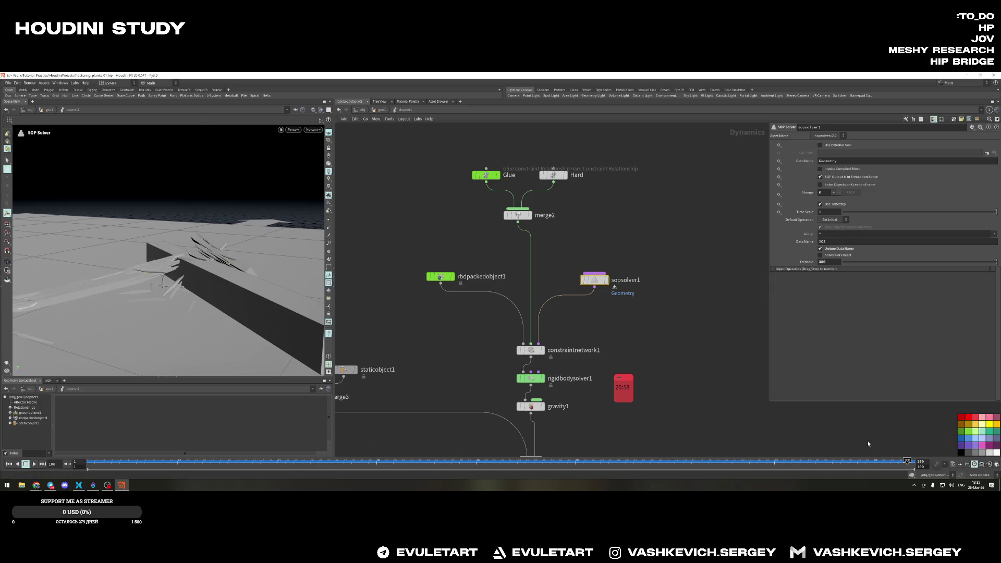
{"action": "left_click", "coordinate": [633, 460]}
{"action": "left_click_drag", "start_coordinate": [683, 460], "coordinate": [749, 458]}
{"action": "key", "text": "Escape"}
{"action": "mouse_move", "coordinate": [156, 251]}
{"action": "left_mouse_down"}
{"action": "mouse_move", "coordinate": [14, 316]}
{"action": "mouse_move", "coordinate": [181, 278]}
{"action": "mouse_move", "coordinate": [207, 287]}
{"action": "mouse_move", "coordinate": [91, 216]}
{"action": "left_mouse_up"}
{"action": "key", "text": "Return"}
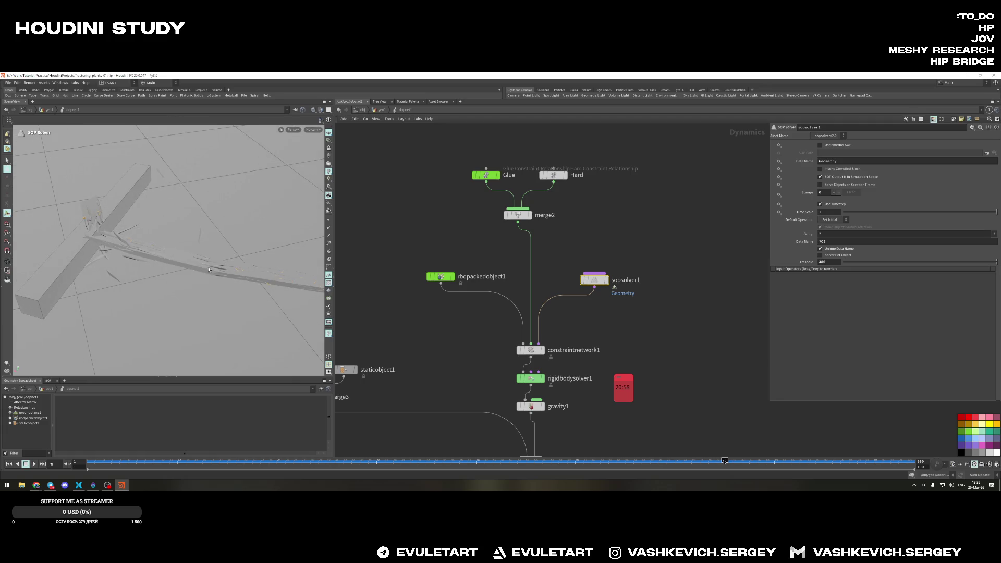
{"action": "mouse_move", "coordinate": [208, 269]}
{"action": "left_mouse_down"}
{"action": "mouse_move", "coordinate": [104, 216]}
{"action": "mouse_move", "coordinate": [181, 235]}
{"action": "left_mouse_up"}
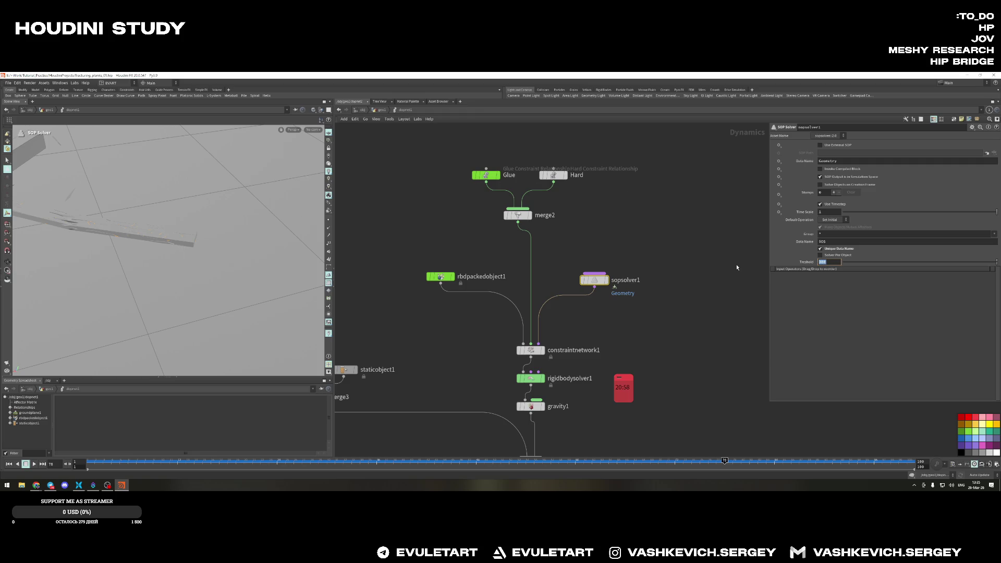
{"action": "key", "text": "Return"}
{"action": "left_click", "coordinate": [484, 175]}
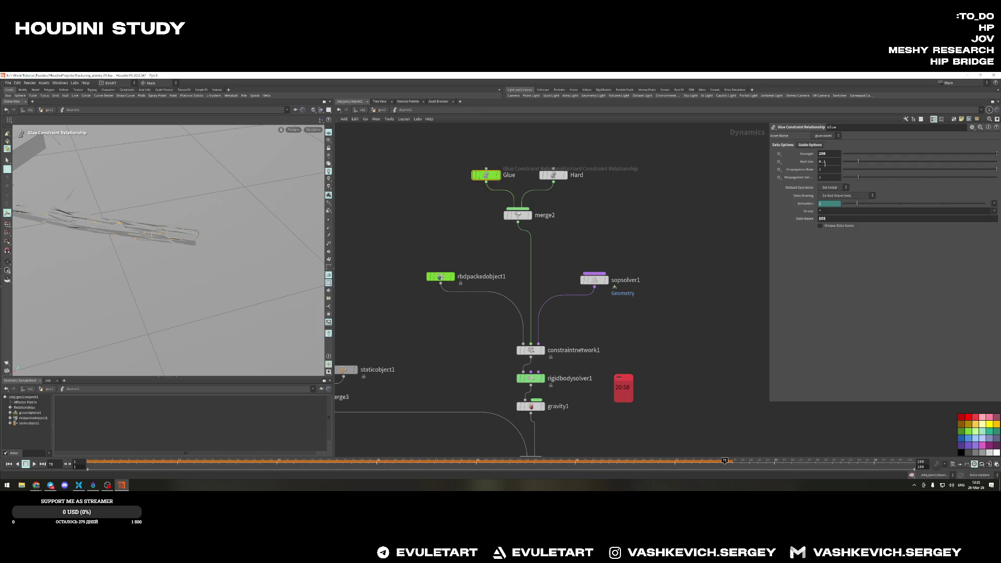
{"action": "type", "text": "180"}
Set Glue strength to 180, replay, then go up to geo1 and select transform3
{"action": "key", "text": "Return"}
{"action": "key", "text": "ctrl+Up"}
{"action": "key", "text": "Up"}
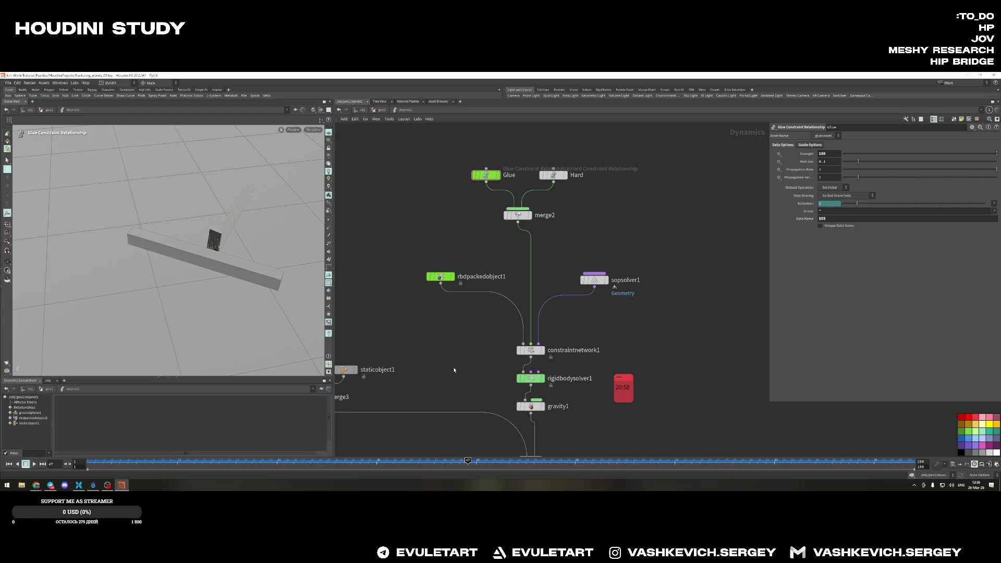
{"action": "key", "text": "u"}
{"action": "left_click", "coordinate": [743, 205]}
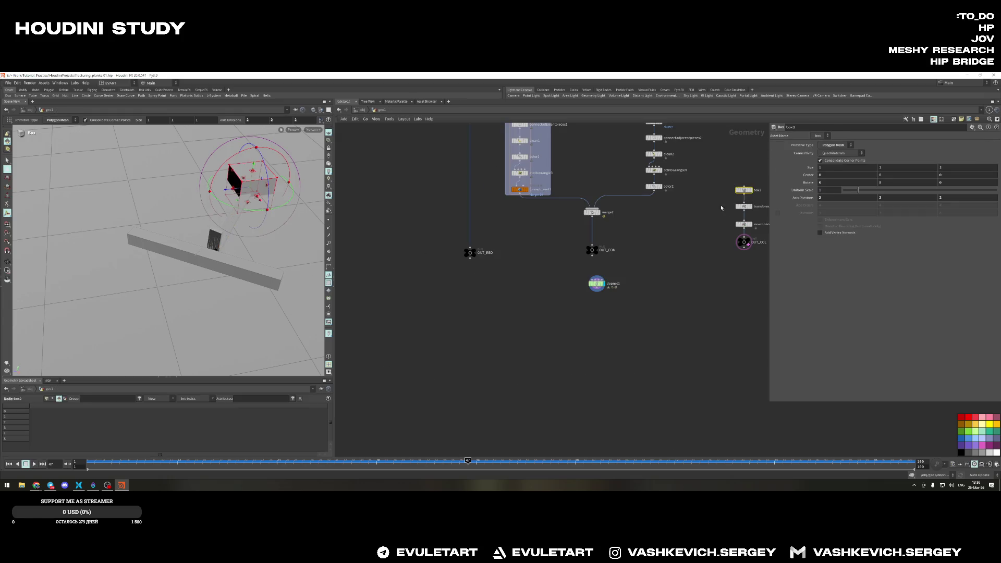
Move the collider box across the ground, rewind to frame 1 and re-enter dopnet1
{"action": "mouse_move", "coordinate": [160, 269]}
{"action": "left_mouse_down"}
{"action": "mouse_move", "coordinate": [211, 244]}
{"action": "mouse_move", "coordinate": [216, 308]}
{"action": "mouse_move", "coordinate": [329, 311]}
{"action": "left_mouse_up"}
{"action": "key", "text": "Escape"}
{"action": "key", "text": "t"}
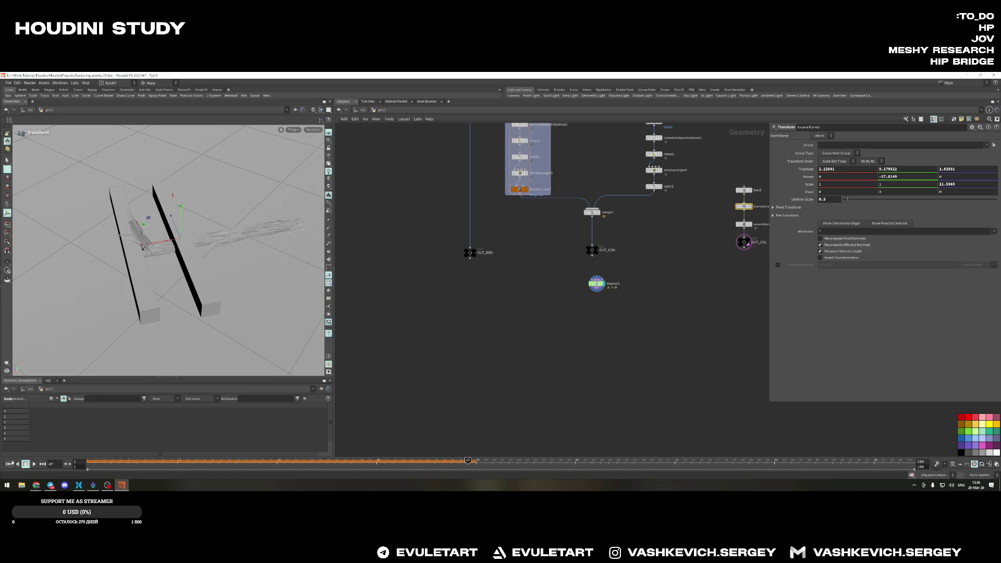
{"action": "left_click", "coordinate": [10, 464]}
{"action": "double_click", "coordinate": [597, 284]}
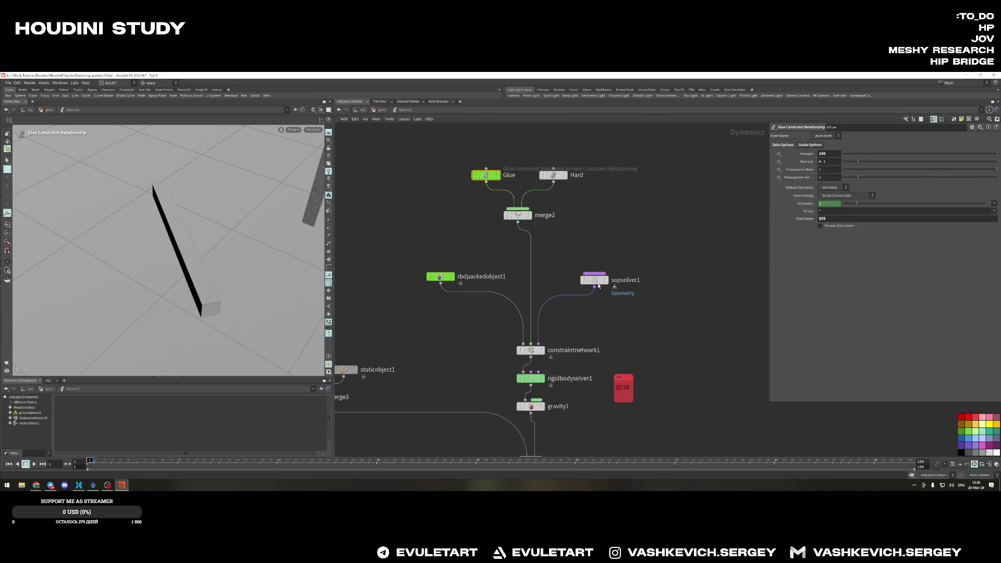
Play and replay the plank splintering over the moved collider from low angles
{"action": "left_click", "coordinate": [34, 463]}
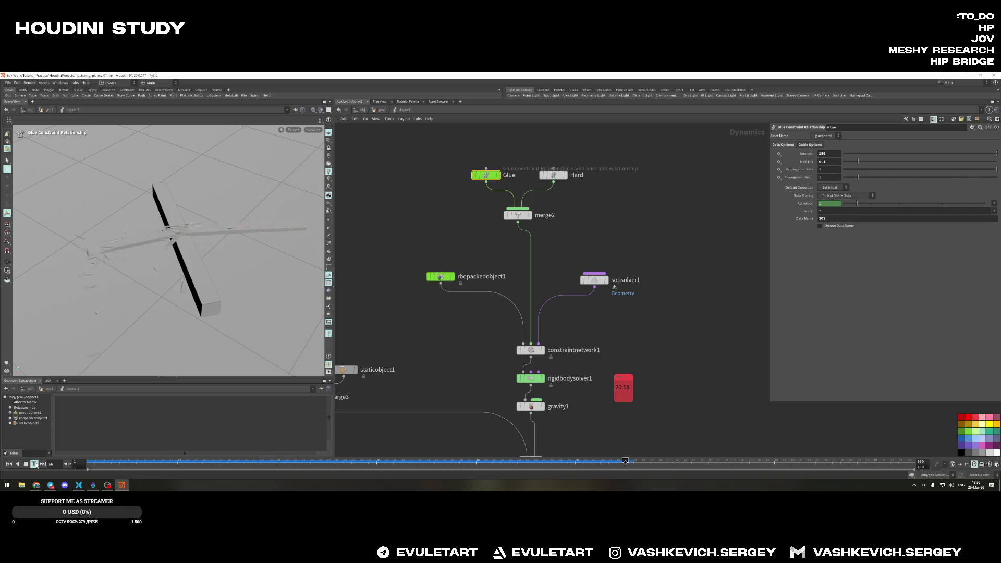
{"action": "key", "text": "Escape"}
{"action": "mouse_move", "coordinate": [157, 259]}
{"action": "left_mouse_down"}
{"action": "mouse_move", "coordinate": [219, 317]}
{"action": "mouse_move", "coordinate": [166, 266]}
{"action": "mouse_move", "coordinate": [241, 255]}
{"action": "mouse_move", "coordinate": [248, 295]}
{"action": "mouse_move", "coordinate": [139, 228]}
{"action": "left_mouse_up"}
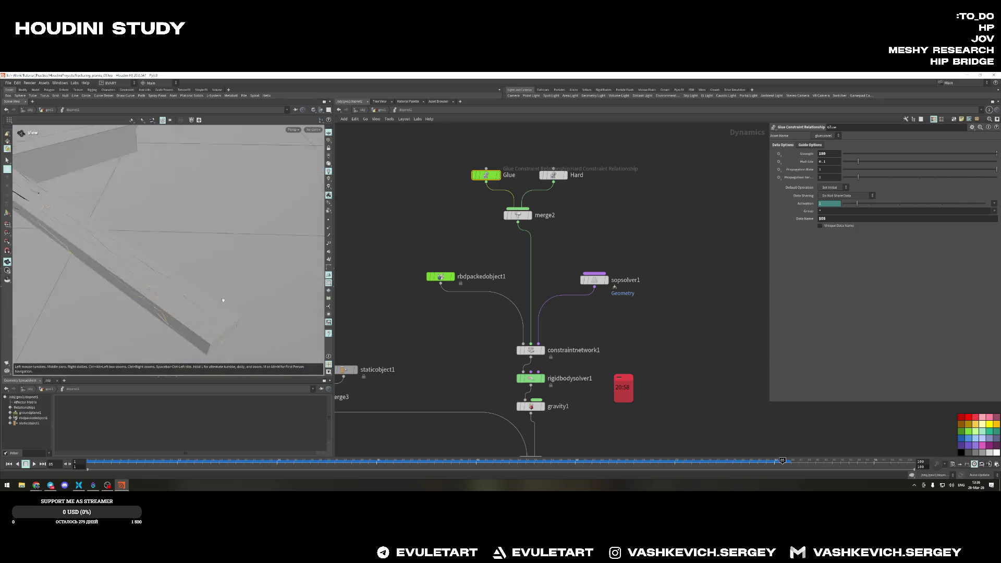
{"action": "left_click_drag", "start_coordinate": [100, 179], "coordinate": [145, 167]}
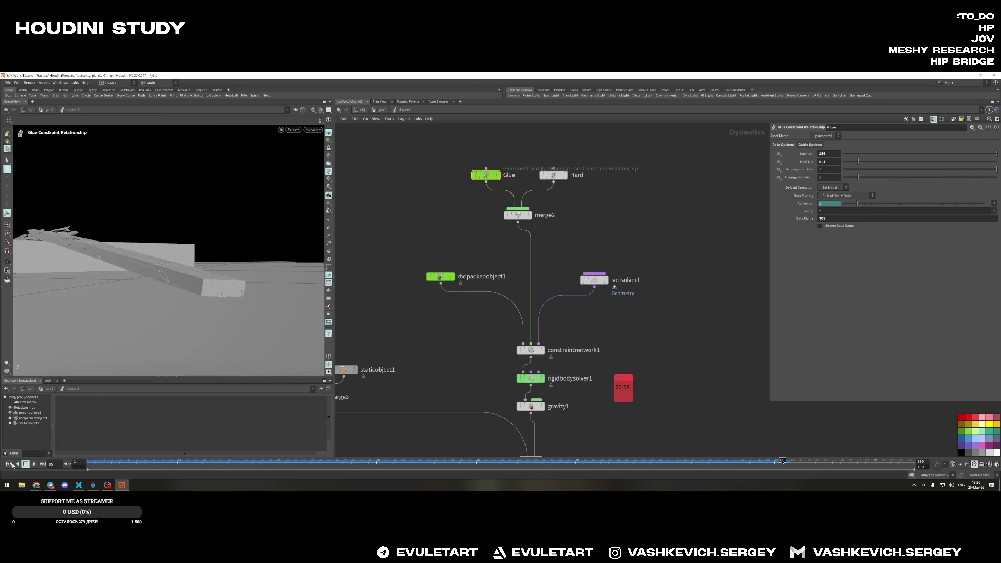
{"action": "key", "text": "ctrl+Up"}
{"action": "key", "text": "Up"}
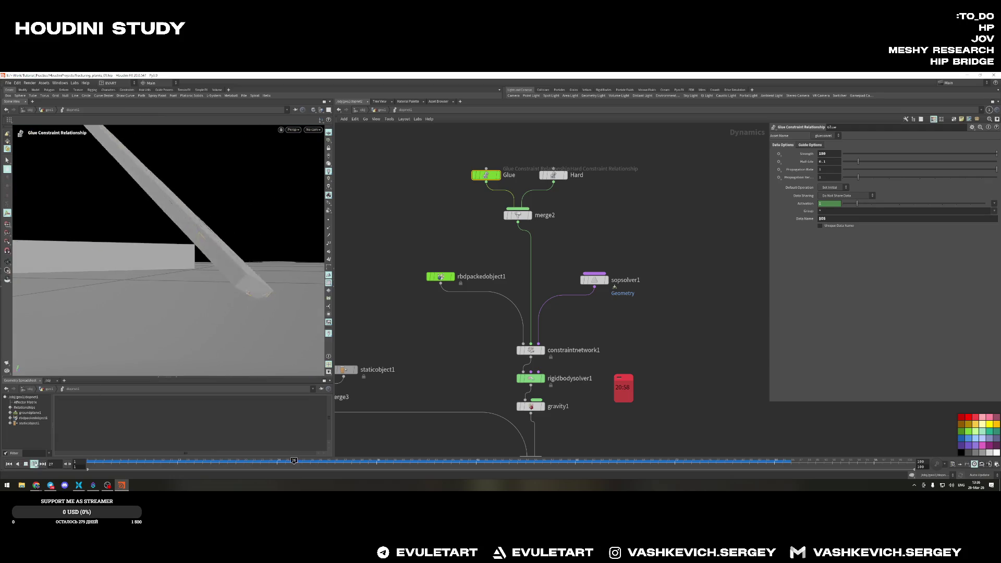
Inspect the broken beam up close, reset to frame 1 and go up to geo1
{"action": "key", "text": "Escape"}
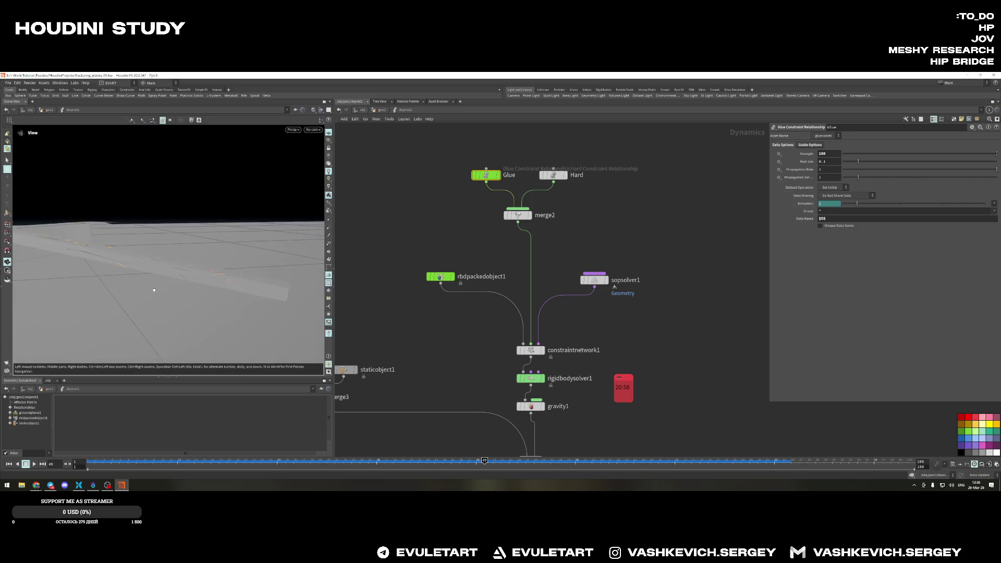
{"action": "mouse_move", "coordinate": [206, 289]}
{"action": "left_mouse_down"}
{"action": "mouse_move", "coordinate": [239, 293]}
{"action": "mouse_move", "coordinate": [171, 309]}
{"action": "mouse_move", "coordinate": [158, 270]}
{"action": "mouse_move", "coordinate": [184, 291]}
{"action": "left_mouse_up"}
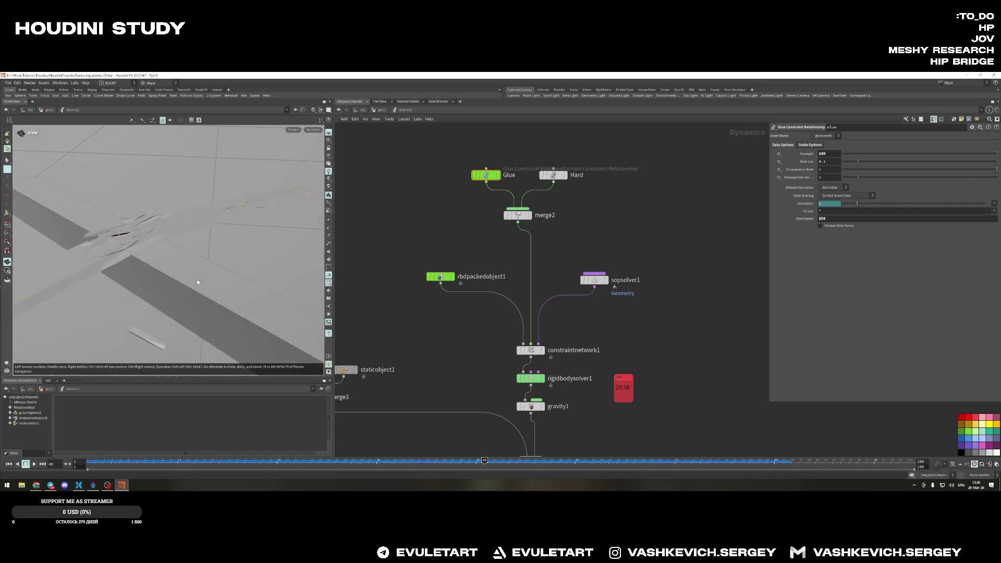
{"action": "key", "text": "Return"}
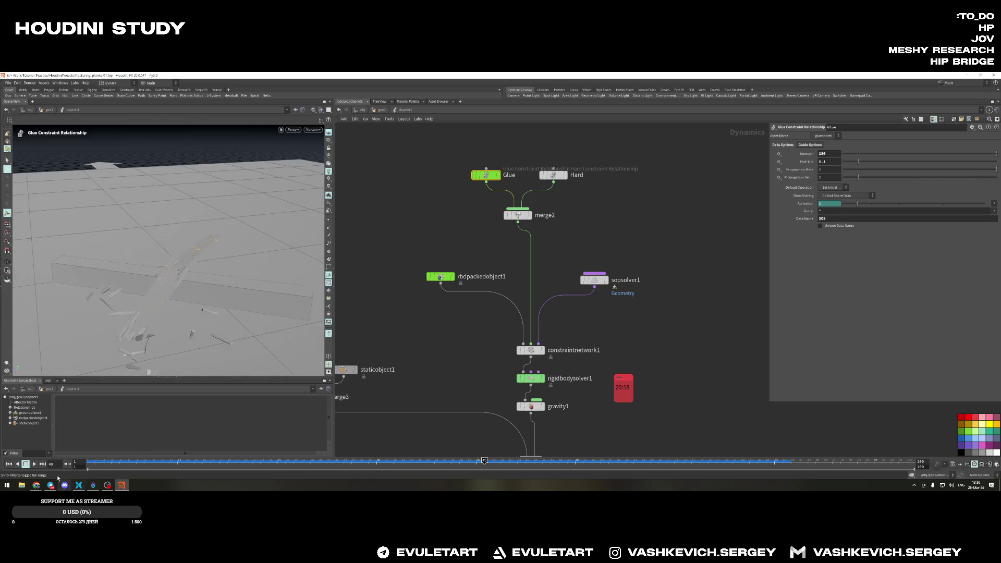
{"action": "left_click", "coordinate": [9, 464]}
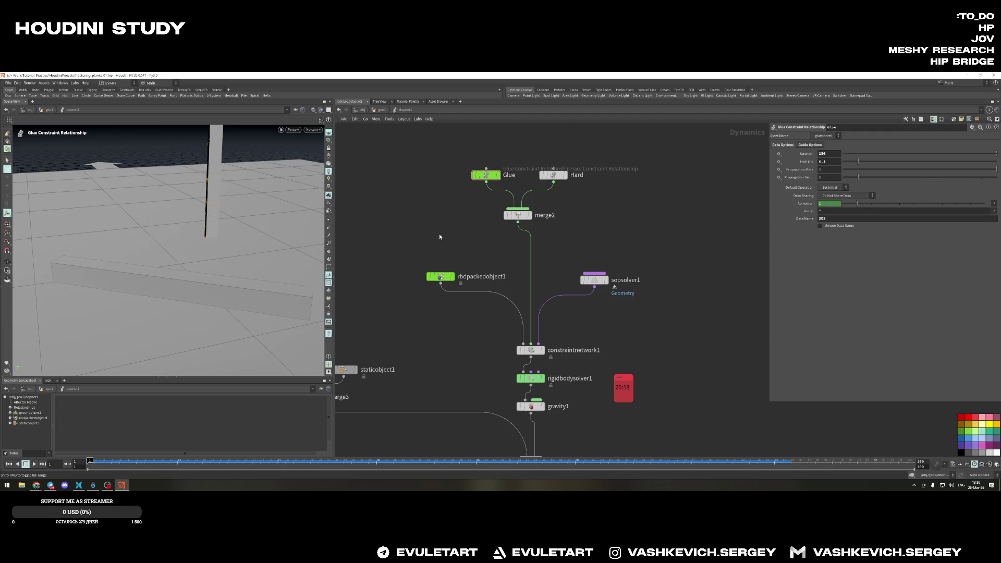
{"action": "key", "text": "u"}
{"action": "scroll", "coordinate": [467, 282], "scroll_direction": "up", "scroll_amount": 3}
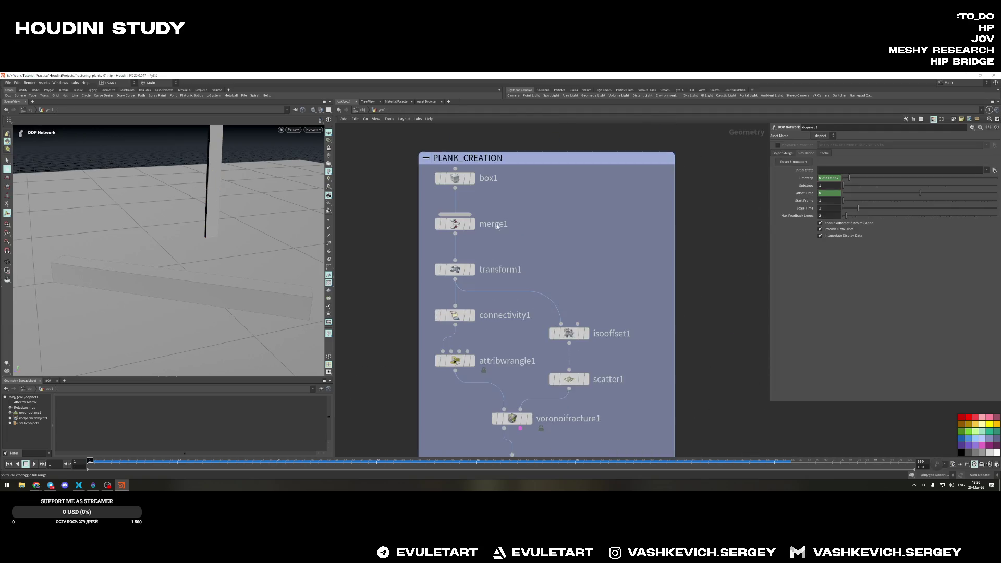
{"action": "scroll", "coordinate": [467, 281], "scroll_direction": "down", "scroll_amount": 2}
Duplicate box1 as box3 sized about 0.18 × 4 × 0.78, then display the DOP network
{"action": "left_click_drag", "start_coordinate": [479, 189], "coordinate": [547, 194], "text": "alt"}
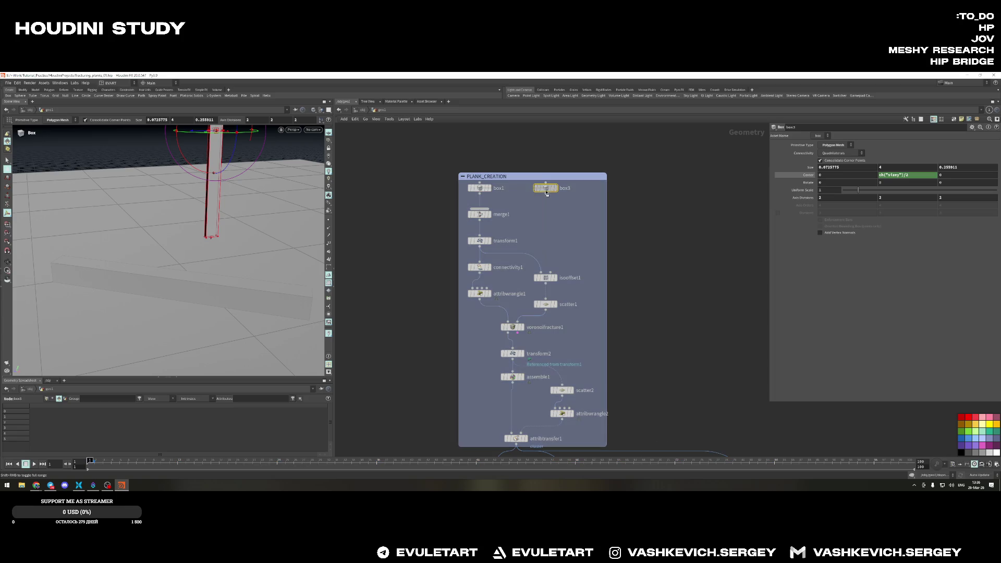
{"action": "mouse_move", "coordinate": [242, 255]}
{"action": "left_mouse_down", "text": "alt"}
{"action": "mouse_move", "coordinate": [264, 230]}
{"action": "mouse_move", "coordinate": [238, 282]}
{"action": "mouse_move", "coordinate": [192, 230]}
{"action": "mouse_move", "coordinate": [172, 223]}
{"action": "mouse_move", "coordinate": [276, 210]}
{"action": "left_mouse_up", "text": "alt"}
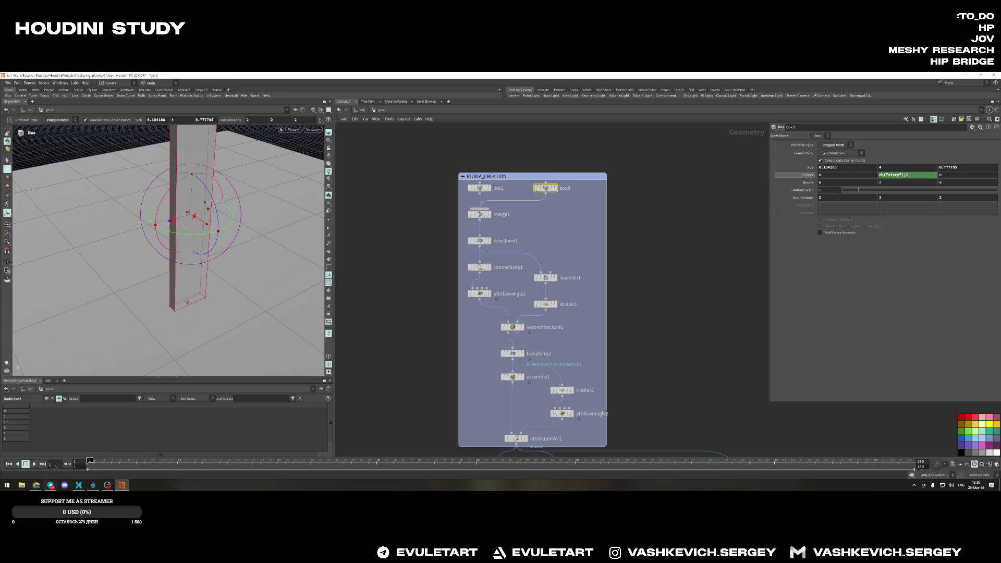
{"action": "scroll", "coordinate": [658, 366], "scroll_direction": "down", "scroll_amount": 5}
{"action": "left_click", "coordinate": [602, 409]}
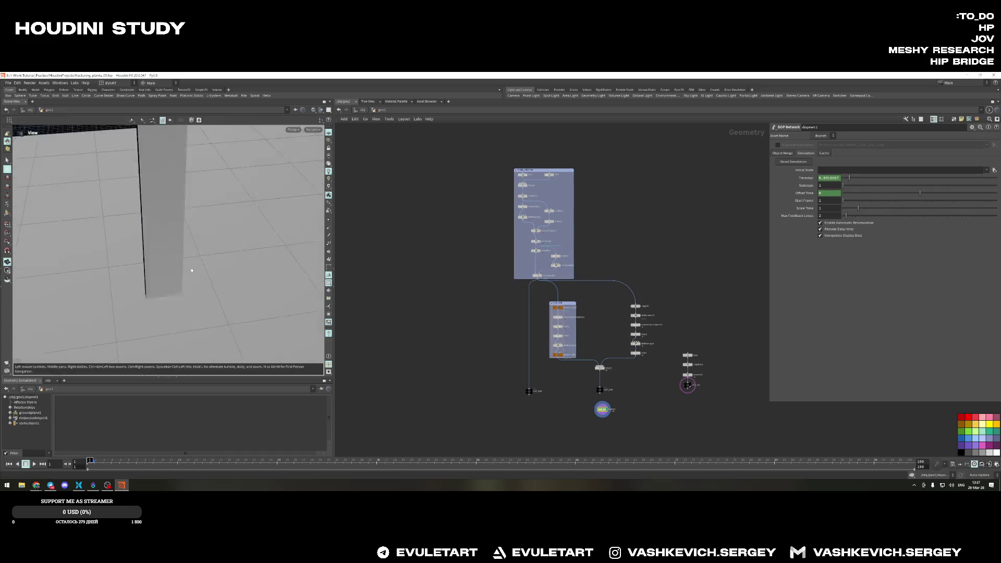
Play the simulation and orbit low to watch the plank shatter around the posts, then select box3
{"action": "left_click", "coordinate": [34, 463]}
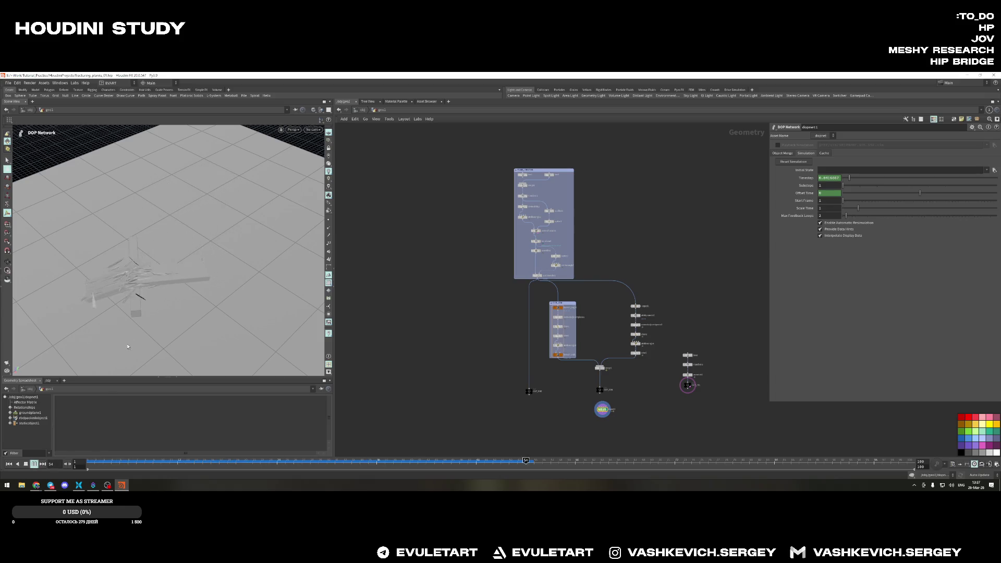
{"action": "left_click_drag", "start_coordinate": [127, 348], "coordinate": [244, 257], "text": "alt"}
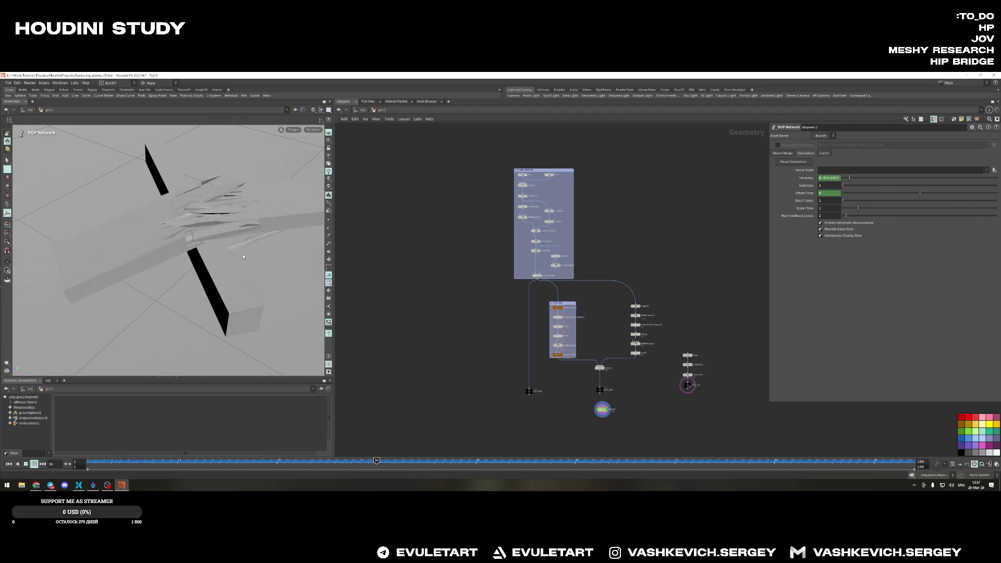
{"action": "mouse_move", "coordinate": [243, 257]}
{"action": "left_mouse_down", "text": "alt"}
{"action": "mouse_move", "coordinate": [268, 228]}
{"action": "mouse_move", "coordinate": [126, 250]}
{"action": "left_mouse_up", "text": "alt"}
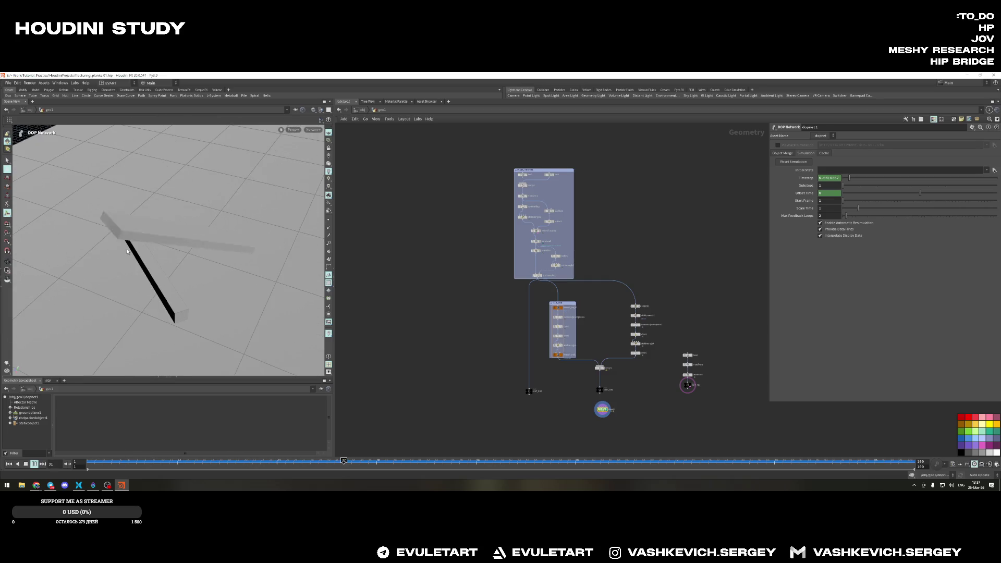
{"action": "left_click_drag", "start_coordinate": [127, 250], "coordinate": [163, 198], "text": "alt"}
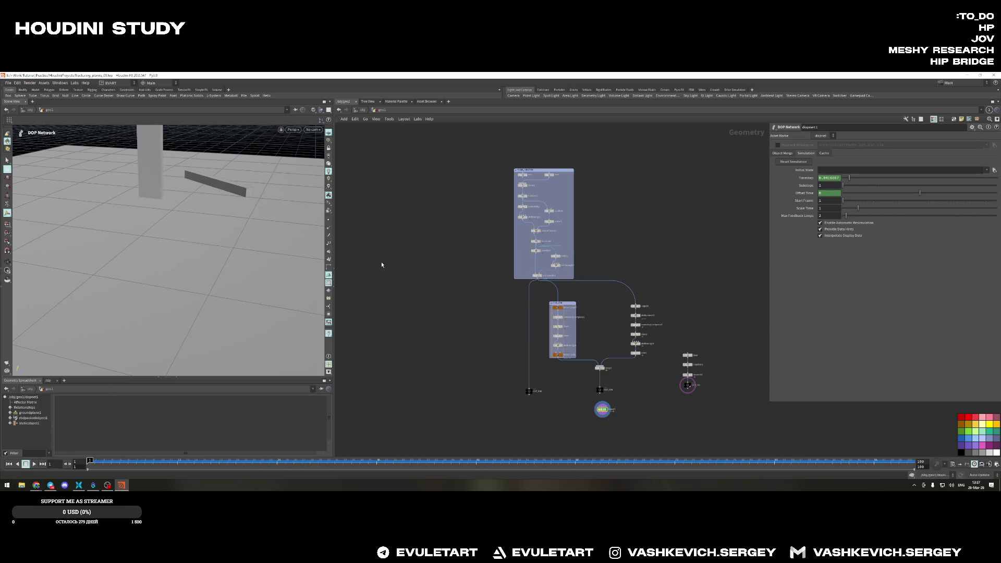
{"action": "scroll", "coordinate": [534, 169], "scroll_direction": "up", "scroll_amount": 5}
{"action": "left_click", "coordinate": [570, 183]}
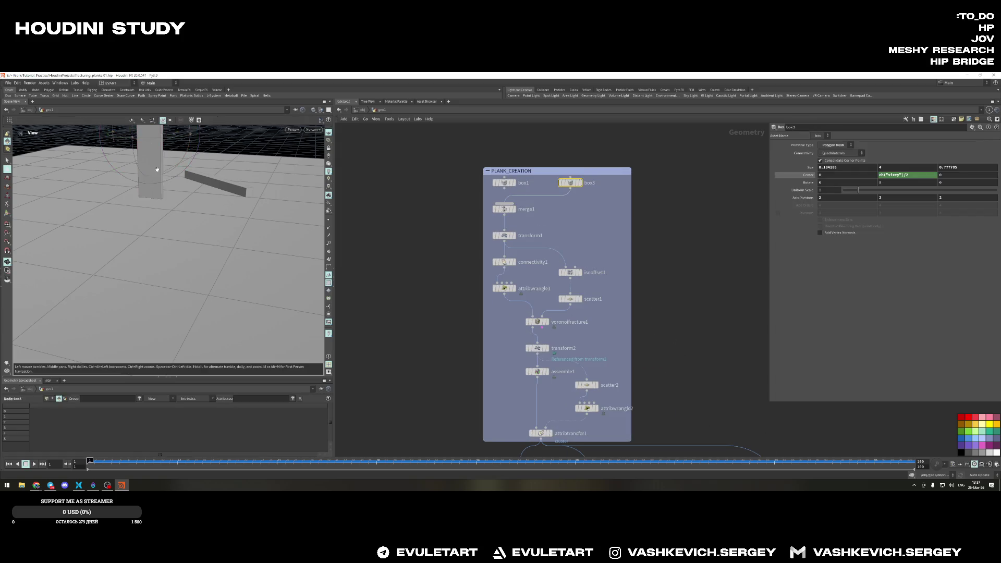
Resize the box3 post thinner and narrower using its interactive handles
{"action": "left_click_drag", "start_coordinate": [205, 224], "coordinate": [218, 264]}
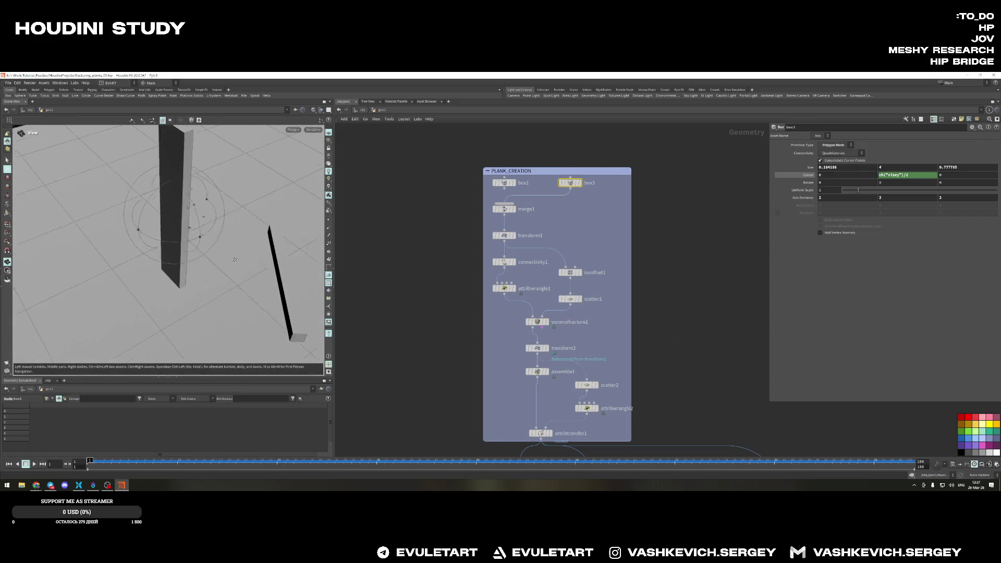
{"action": "key", "text": "Return"}
{"action": "left_click_drag", "start_coordinate": [170, 226], "coordinate": [196, 219]}
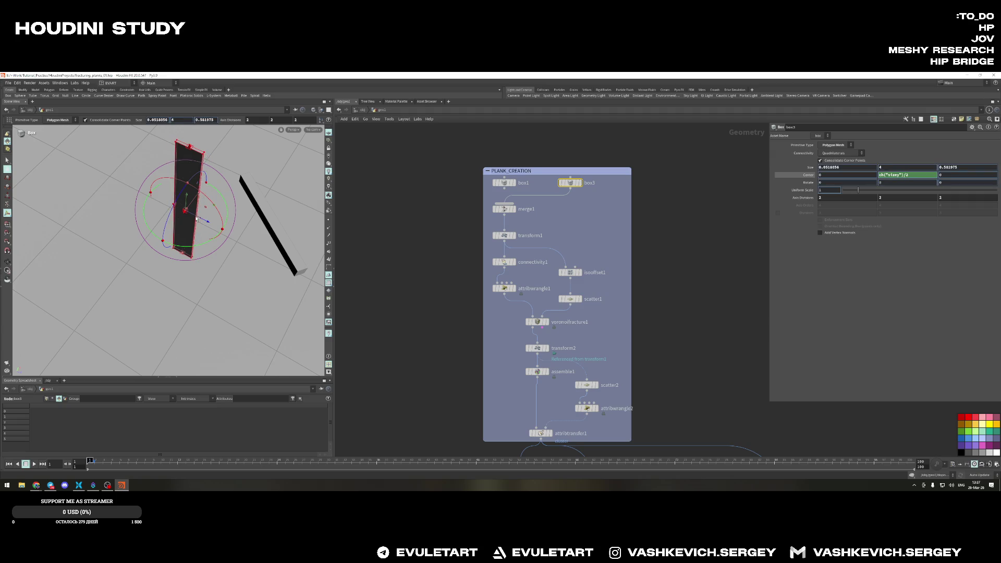
{"action": "key", "text": "Escape"}
{"action": "left_click_drag", "start_coordinate": [198, 219], "coordinate": [272, 228]}
{"action": "key", "text": "Return"}
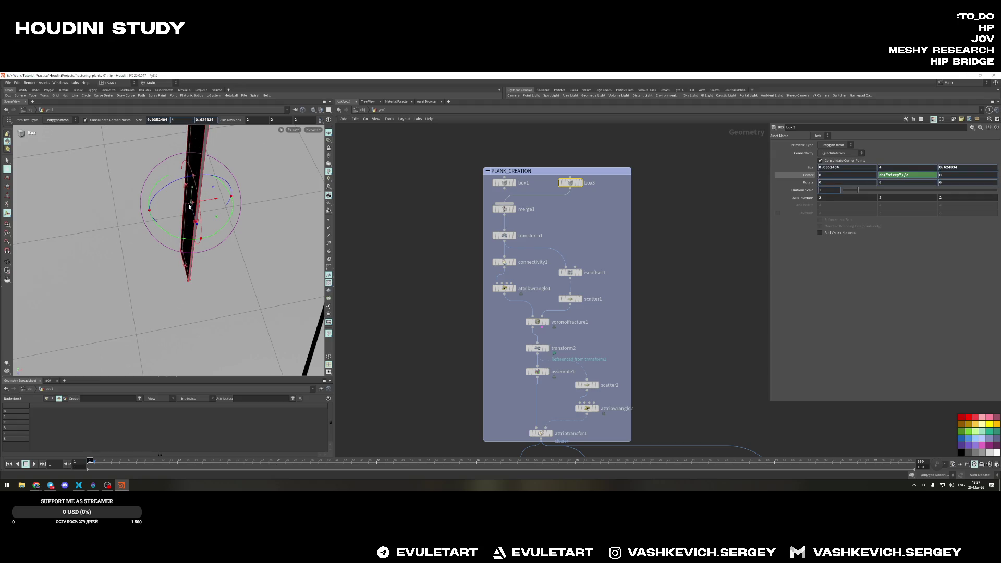
{"action": "left_click_drag", "start_coordinate": [190, 205], "coordinate": [234, 234], "text": "alt"}
{"action": "scroll", "coordinate": [514, 214], "scroll_direction": "down", "scroll_amount": 3}
Display the dopnet1 simulation result in the viewport again
{"action": "left_click", "coordinate": [564, 397]}
{"action": "mouse_move", "coordinate": [162, 216]}
{"action": "left_mouse_down"}
{"action": "mouse_move", "coordinate": [250, 252]}
{"action": "mouse_move", "coordinate": [212, 251]}
{"action": "left_mouse_up"}
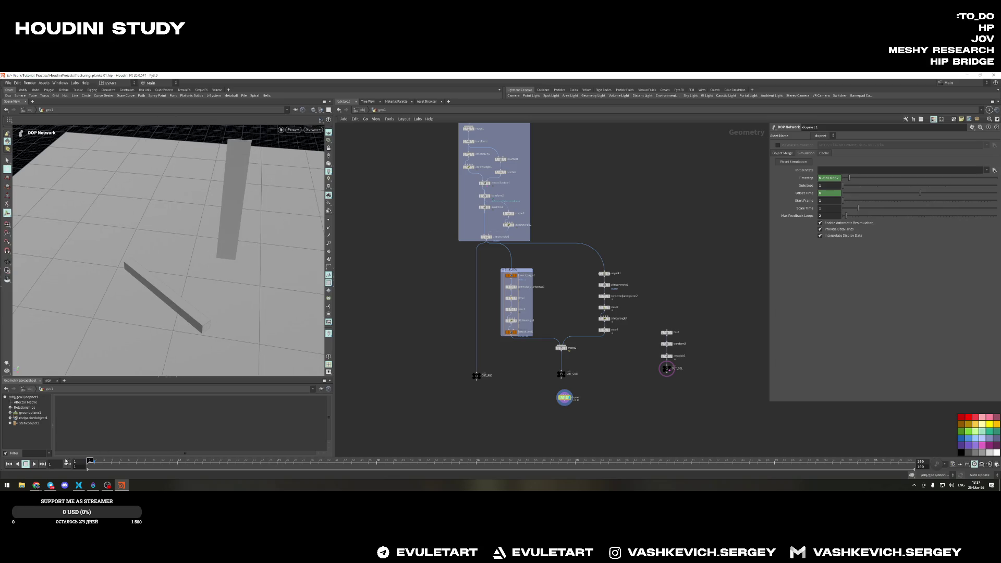
Replay the simulation with the slimmer post from a low view, then rewind to frame 1
{"action": "left_click", "coordinate": [33, 464]}
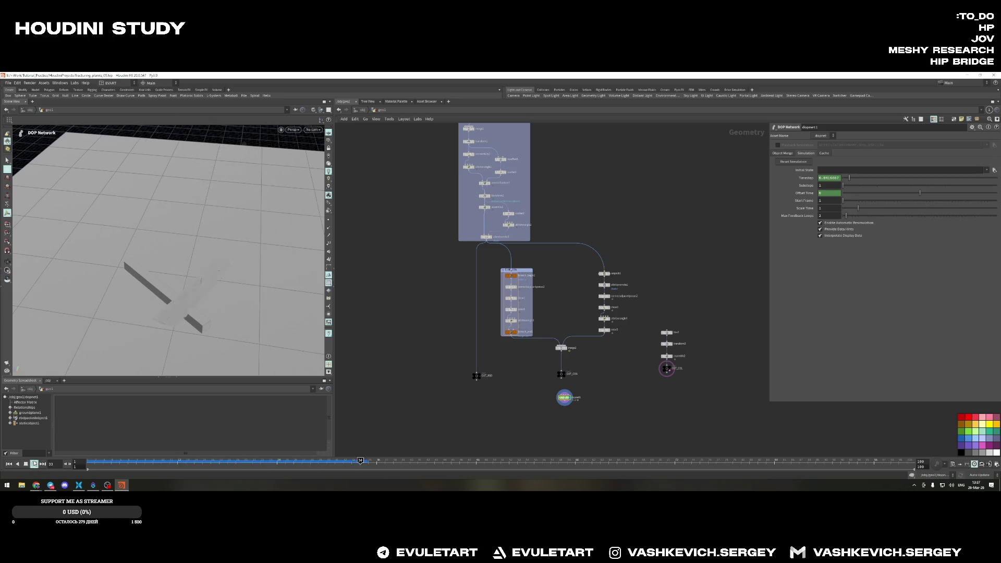
{"action": "mouse_move", "coordinate": [123, 277]}
{"action": "left_mouse_down"}
{"action": "mouse_move", "coordinate": [199, 305]}
{"action": "mouse_move", "coordinate": [154, 304]}
{"action": "mouse_move", "coordinate": [185, 326]}
{"action": "left_mouse_up"}
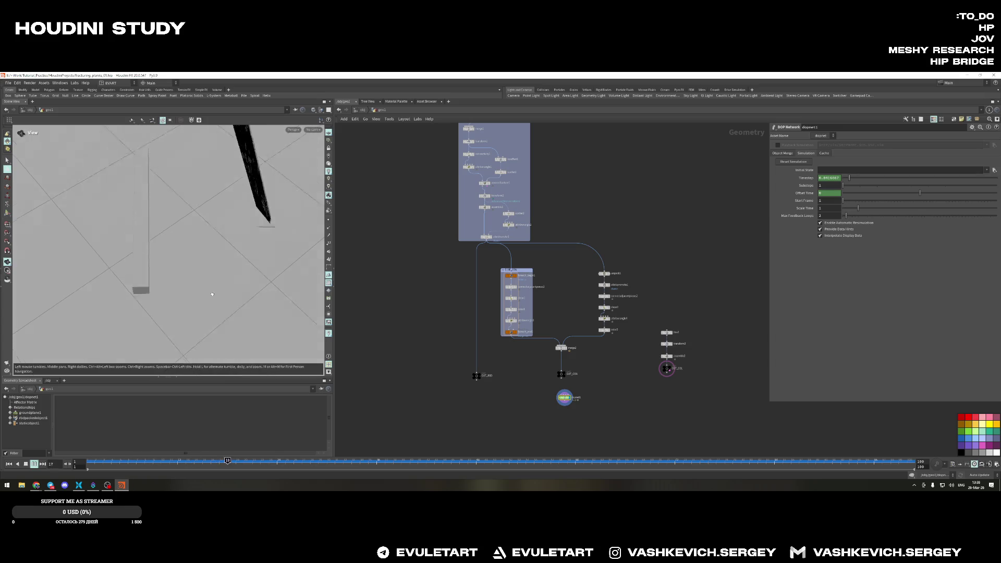
{"action": "left_click_drag", "start_coordinate": [216, 319], "coordinate": [203, 279], "text": "alt"}
{"action": "left_click", "coordinate": [30, 467]}
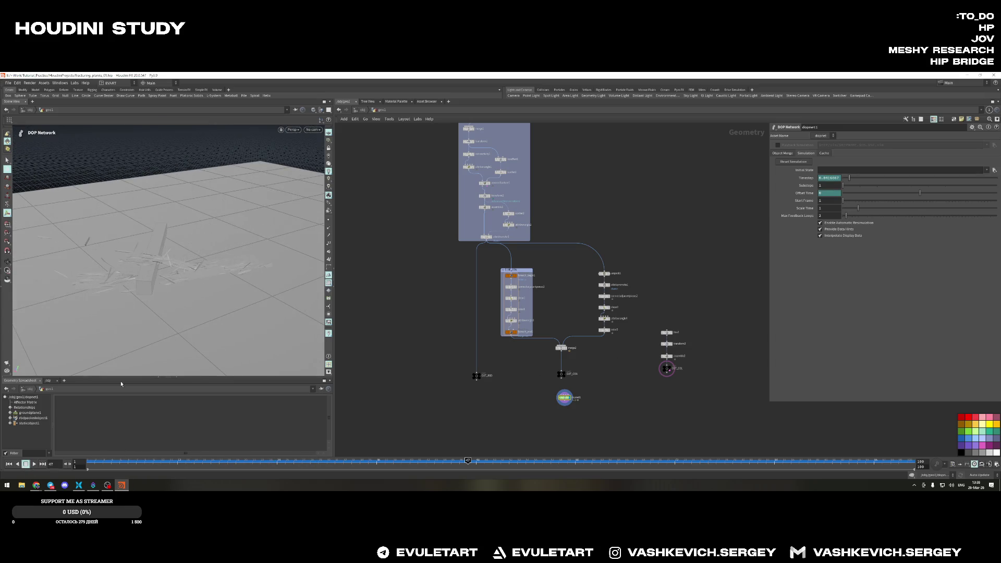
{"action": "left_click", "coordinate": [9, 465]}
{"action": "scroll", "coordinate": [693, 331], "scroll_direction": "up", "scroll_amount": 3}
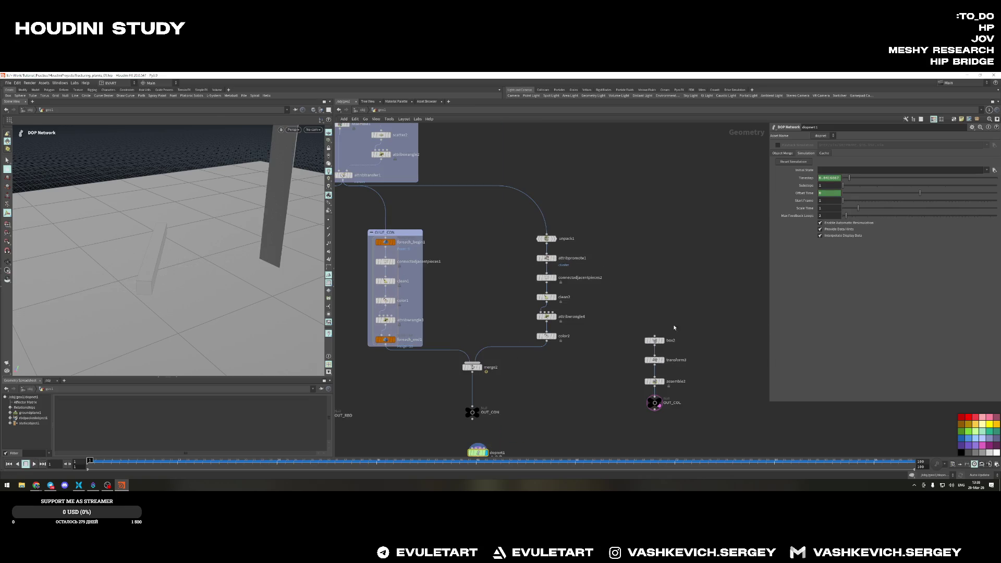
Duplicate transform3 as transform4 for a second collider box and rotate it differently
{"action": "left_click", "coordinate": [655, 341]}
{"action": "left_click_drag", "start_coordinate": [660, 345], "coordinate": [630, 336]}
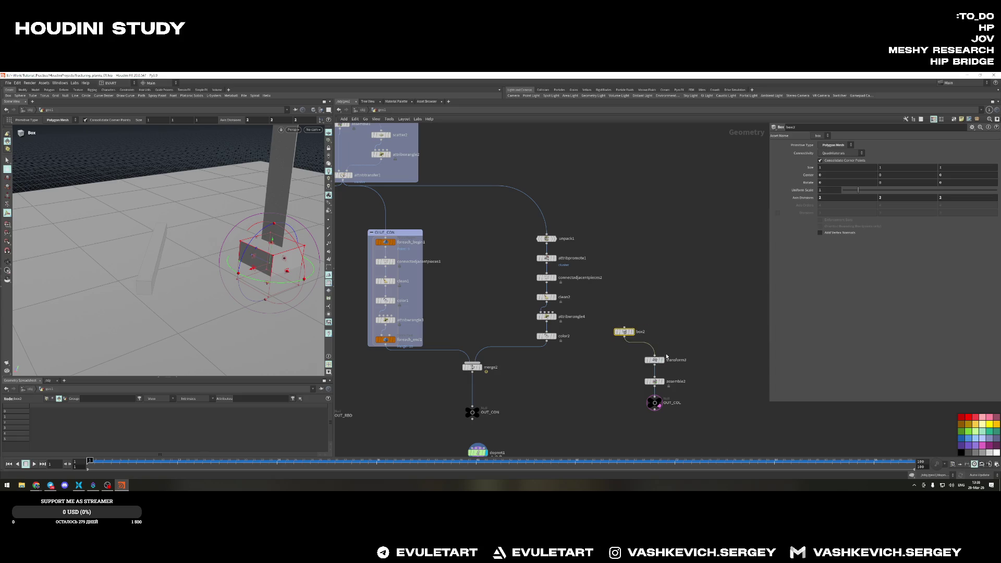
{"action": "left_click", "coordinate": [654, 360]}
{"action": "left_click_drag", "start_coordinate": [697, 363], "coordinate": [695, 360]}
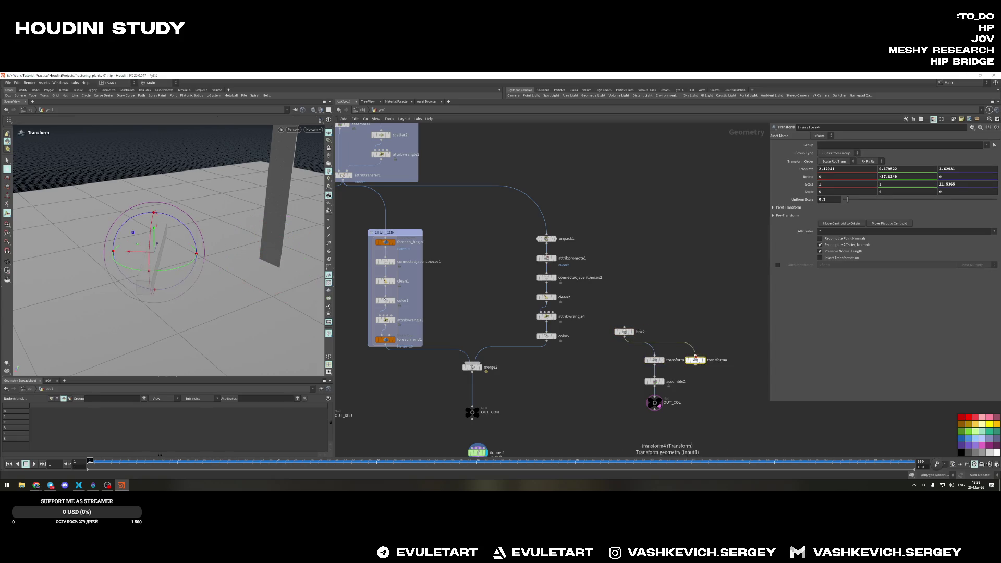
{"action": "mouse_move", "coordinate": [178, 251]}
{"action": "left_mouse_down", "text": "alt"}
{"action": "mouse_move", "coordinate": [241, 274]}
{"action": "mouse_move", "coordinate": [186, 263]}
{"action": "mouse_move", "coordinate": [197, 216]}
{"action": "left_mouse_up", "text": "alt"}
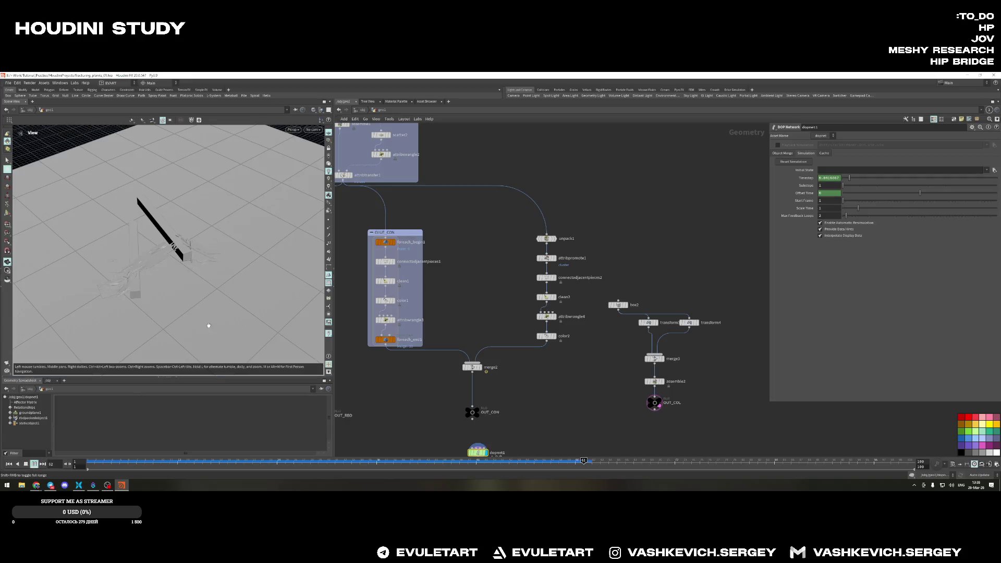
{"action": "left_click_drag", "start_coordinate": [192, 302], "coordinate": [212, 311]}
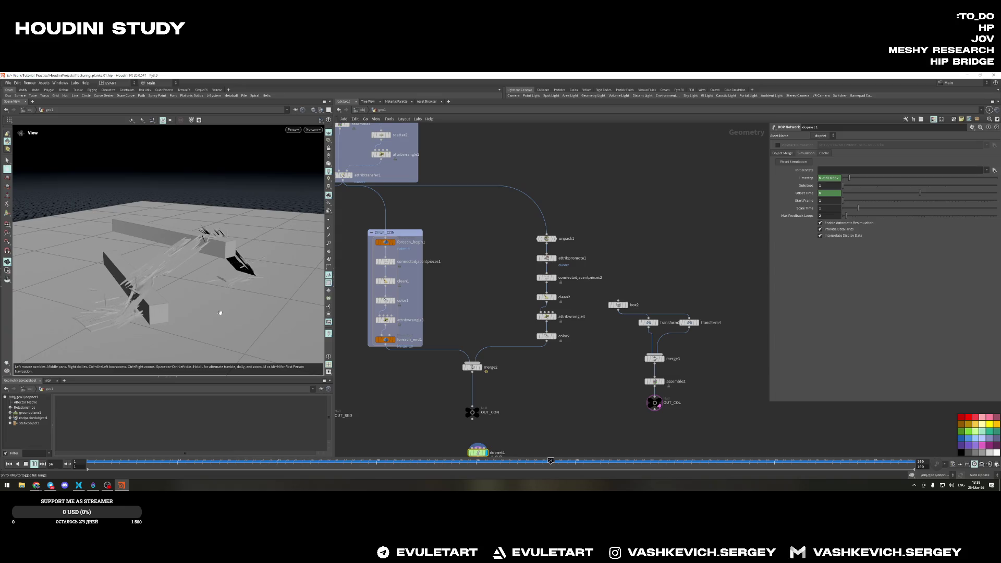
{"action": "middle_click_drag", "start_coordinate": [425, 157], "coordinate": [587, 310]}
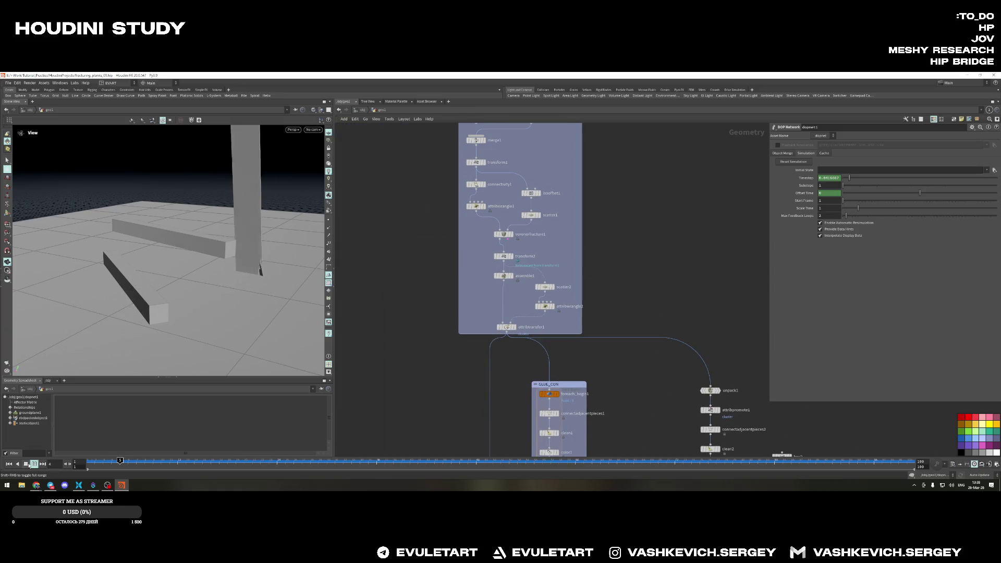
Delete the box3 post node from the PLANK_CREATION network
{"action": "middle_click_drag", "start_coordinate": [478, 126], "coordinate": [444, 279]}
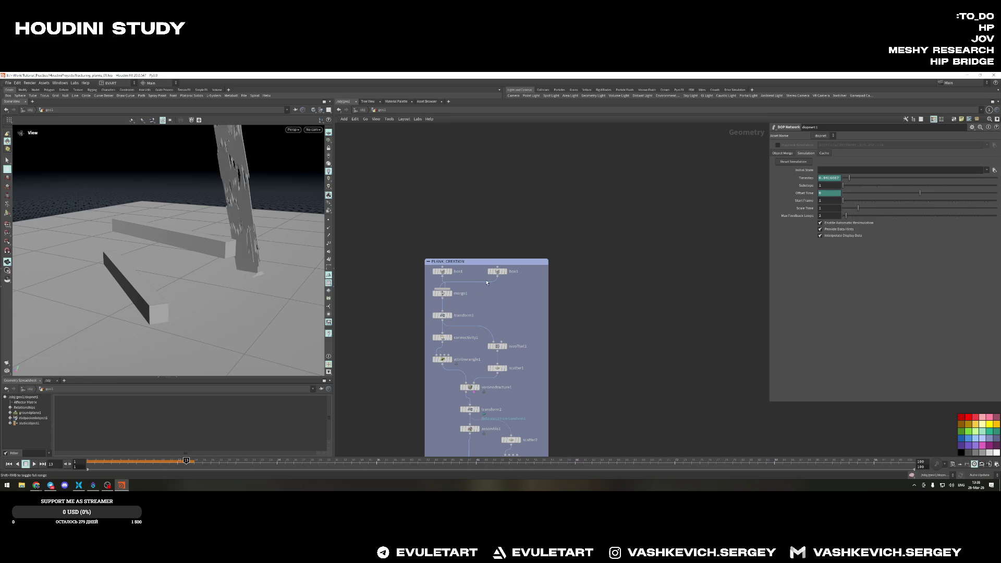
{"action": "left_click", "coordinate": [503, 273]}
{"action": "key", "text": "Delete"}
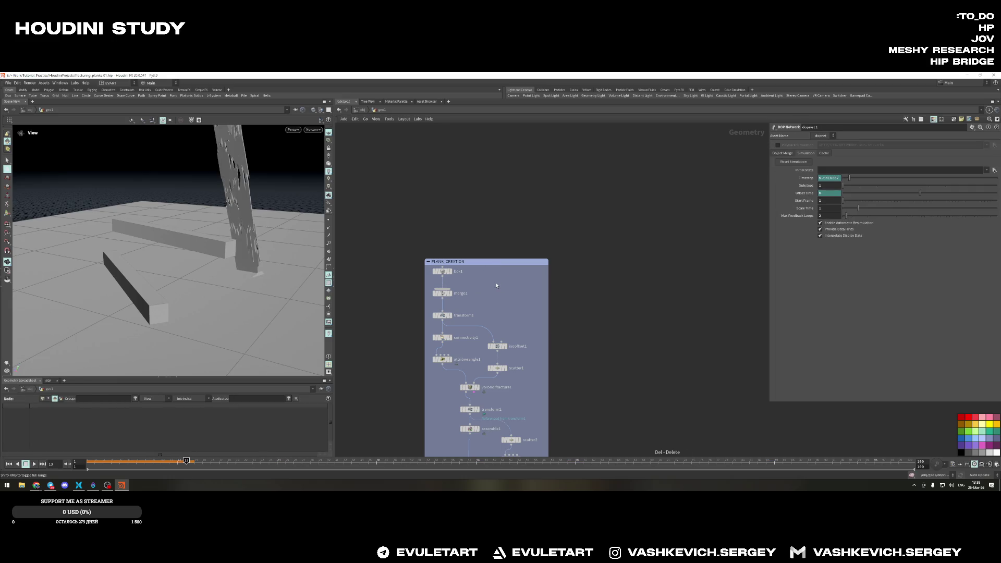
Rewind and replay the simulation so the plank falls across both collider boxes
{"action": "left_click", "coordinate": [16, 464]}
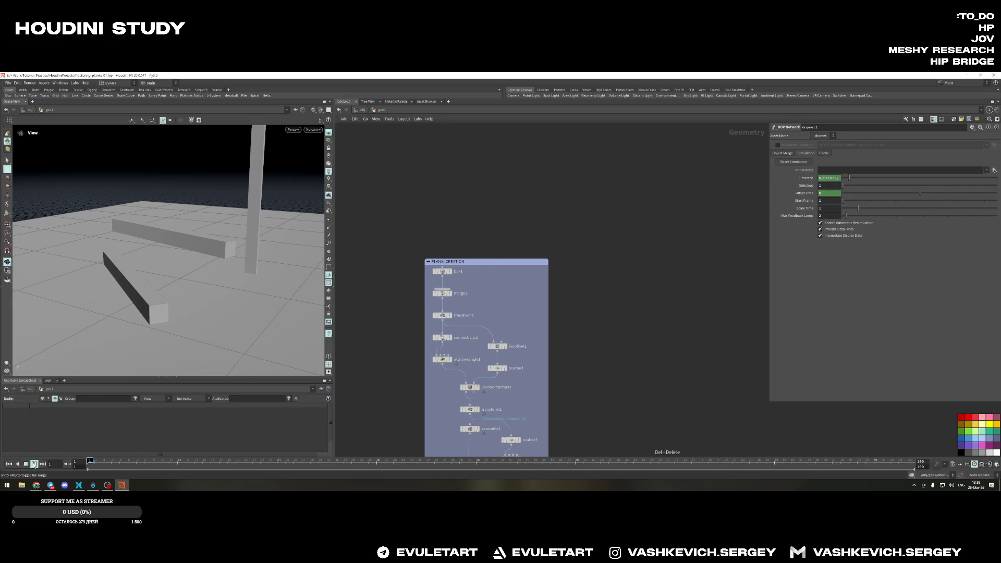
{"action": "left_click", "coordinate": [34, 463]}
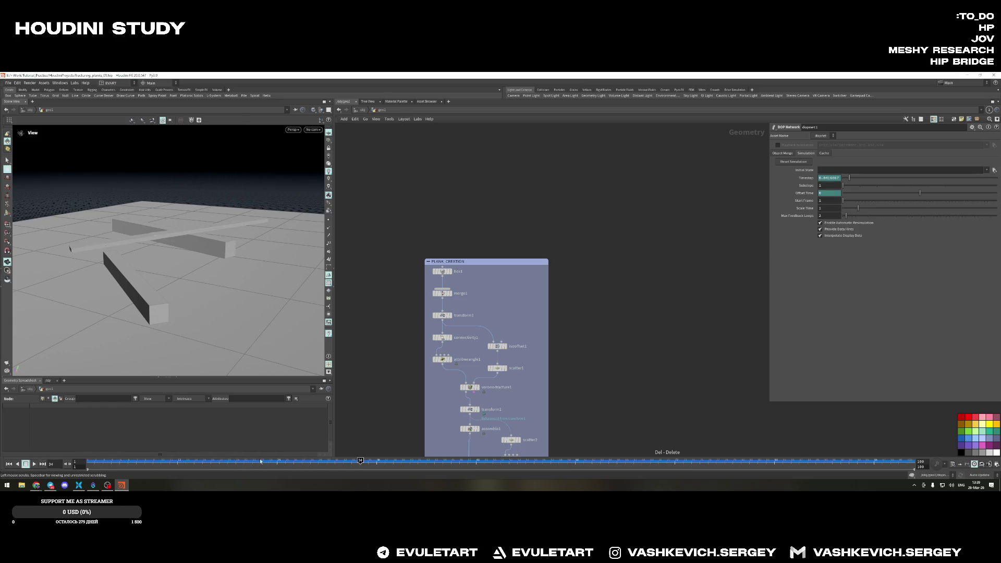
{"action": "mouse_move", "coordinate": [196, 235]}
{"action": "left_mouse_down"}
{"action": "mouse_move", "coordinate": [228, 232]}
{"action": "mouse_move", "coordinate": [192, 267]}
{"action": "mouse_move", "coordinate": [249, 267]}
{"action": "mouse_move", "coordinate": [171, 274]}
{"action": "left_mouse_up"}
{"action": "scroll", "coordinate": [500, 331], "scroll_direction": "down", "scroll_amount": 5}
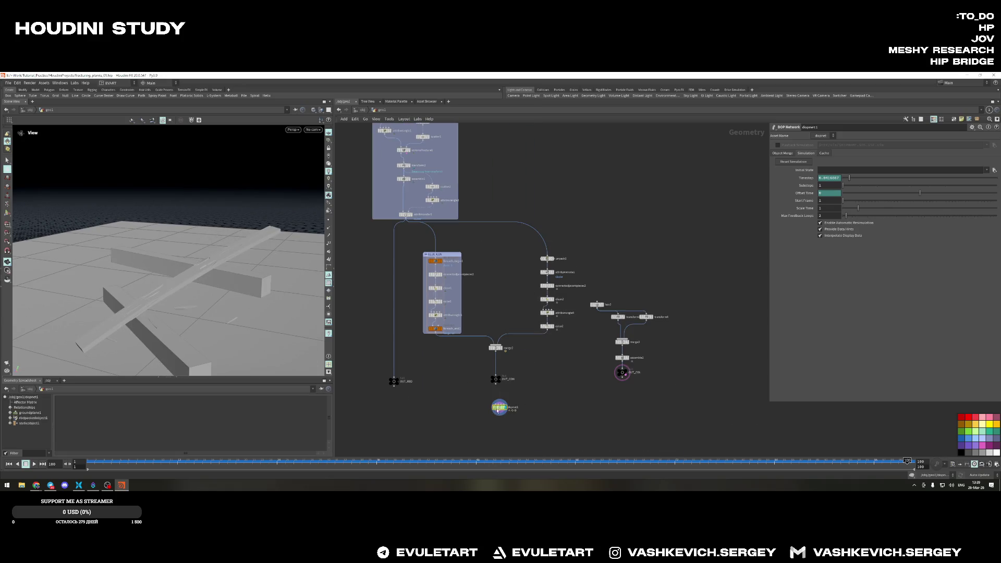
Set sopsolver1's Treshold to 430 inside dopnet1, replay the fracture, and rewind to frame 1
{"action": "double_click", "coordinate": [497, 407]}
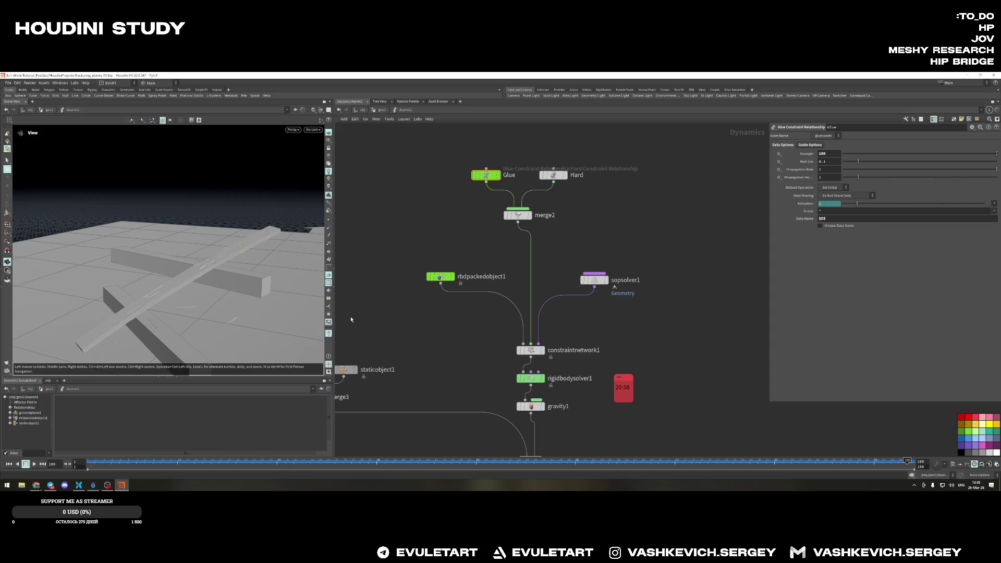
{"action": "left_click", "coordinate": [593, 279]}
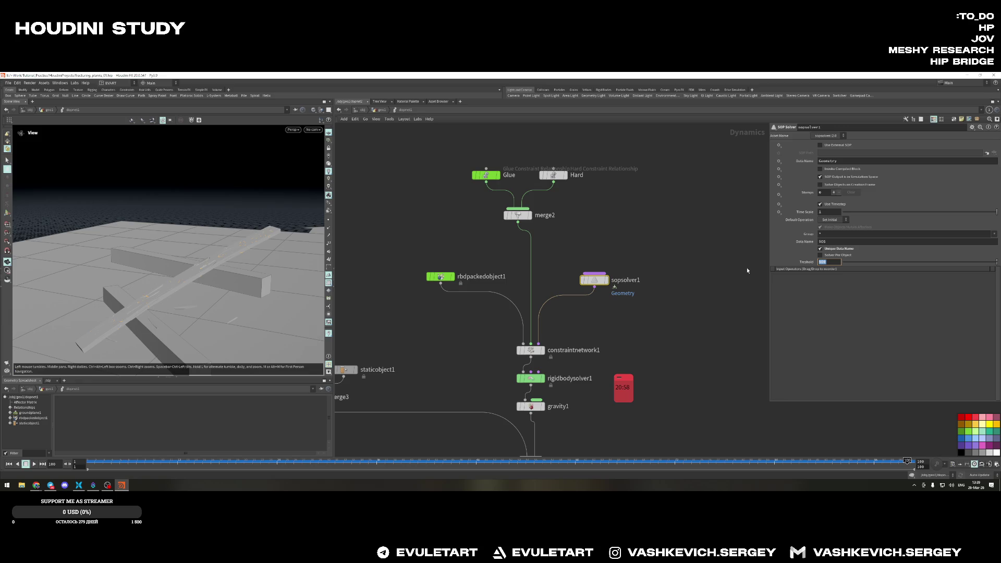
{"action": "type", "text": "430"}
{"action": "key", "text": "Return"}
{"action": "left_click", "coordinate": [33, 463]}
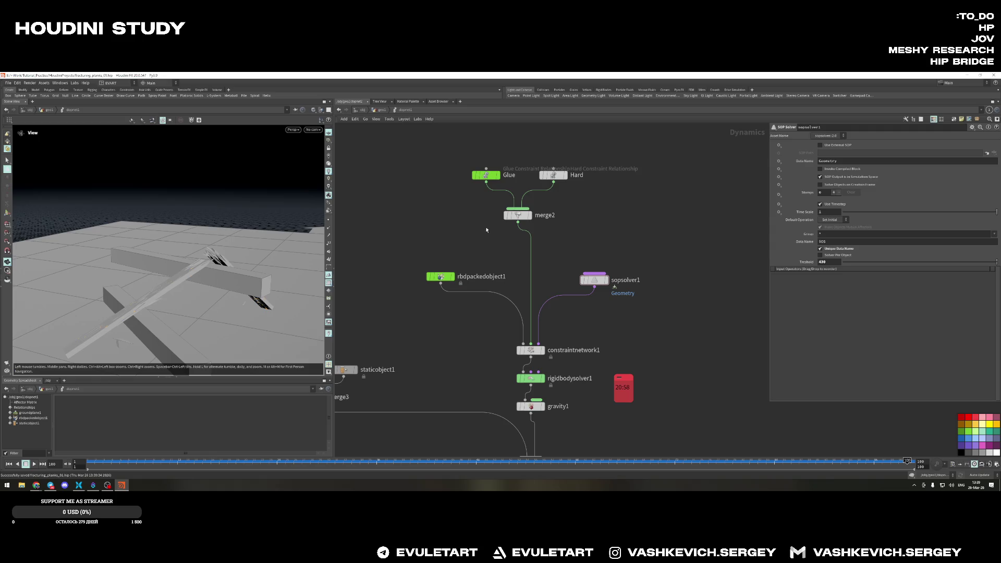
{"action": "key", "text": "ctrl+Up"}
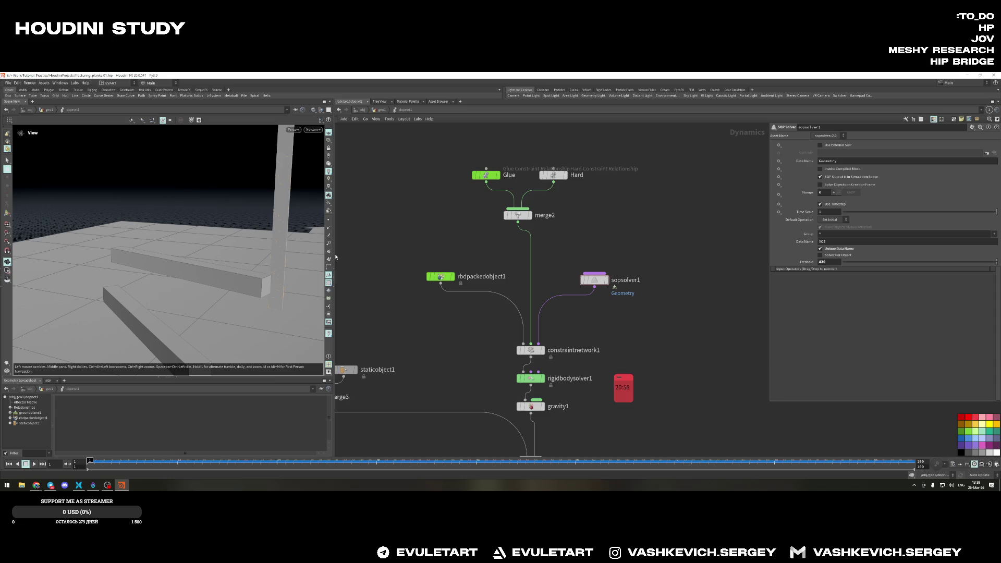
Enlarge the 3D viewport and move the camera closer to the planks
{"action": "left_click_drag", "start_coordinate": [334, 245], "coordinate": [508, 247]}
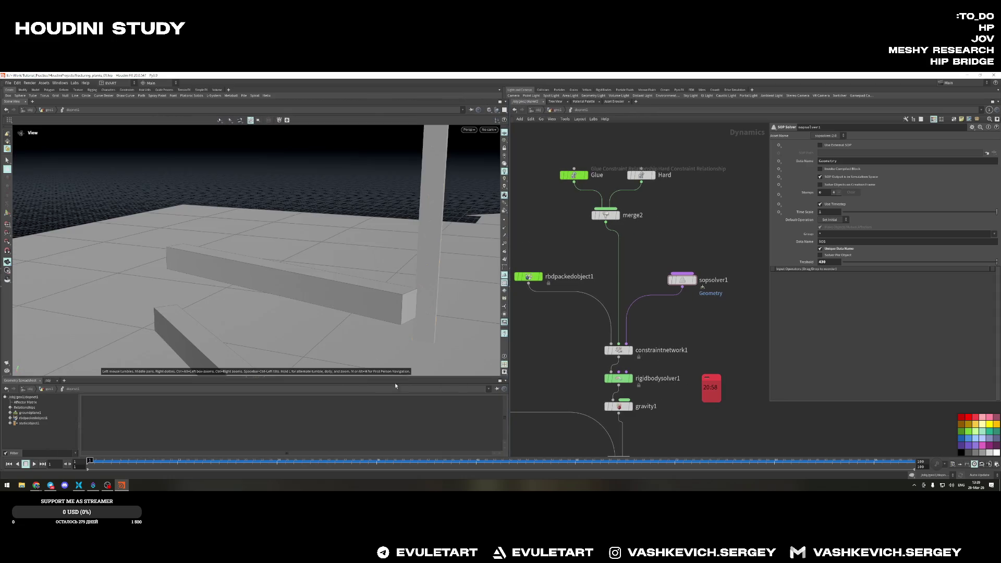
{"action": "left_click_drag", "start_coordinate": [408, 377], "coordinate": [409, 399]}
{"action": "mouse_move", "coordinate": [375, 258]}
{"action": "left_mouse_down"}
{"action": "mouse_move", "coordinate": [347, 256]}
{"action": "mouse_move", "coordinate": [269, 209]}
{"action": "left_mouse_up"}
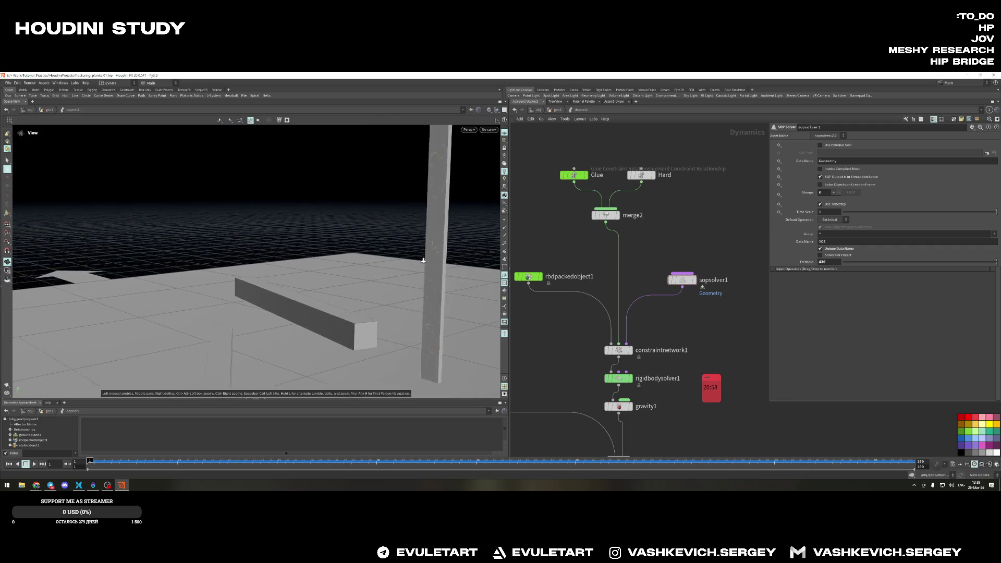
{"action": "right_click_drag", "start_coordinate": [268, 208], "coordinate": [490, 278]}
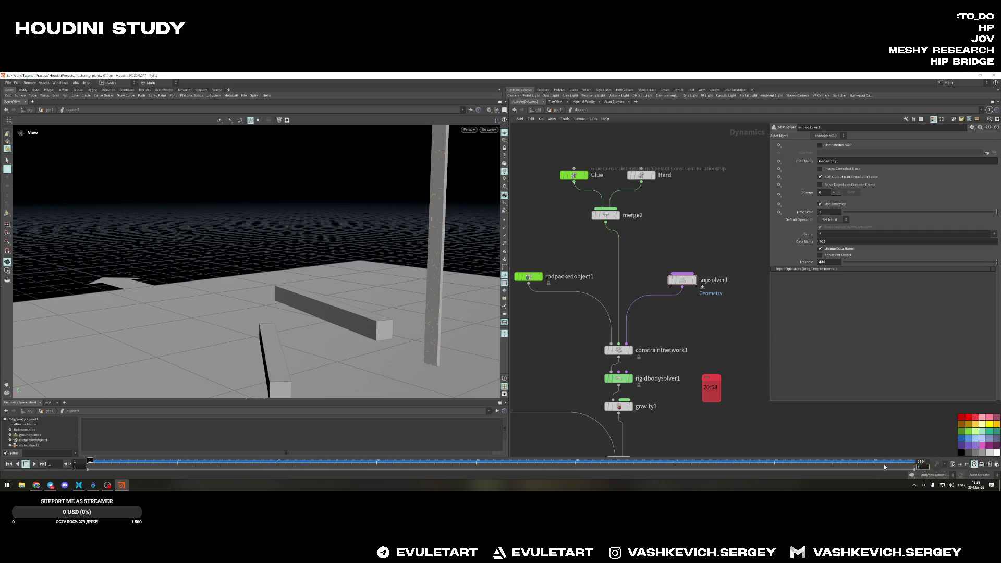
Extend the timeline to 300 frames, replay the pillar falling onto the beam, and rewind
{"action": "key", "text": "Return"}
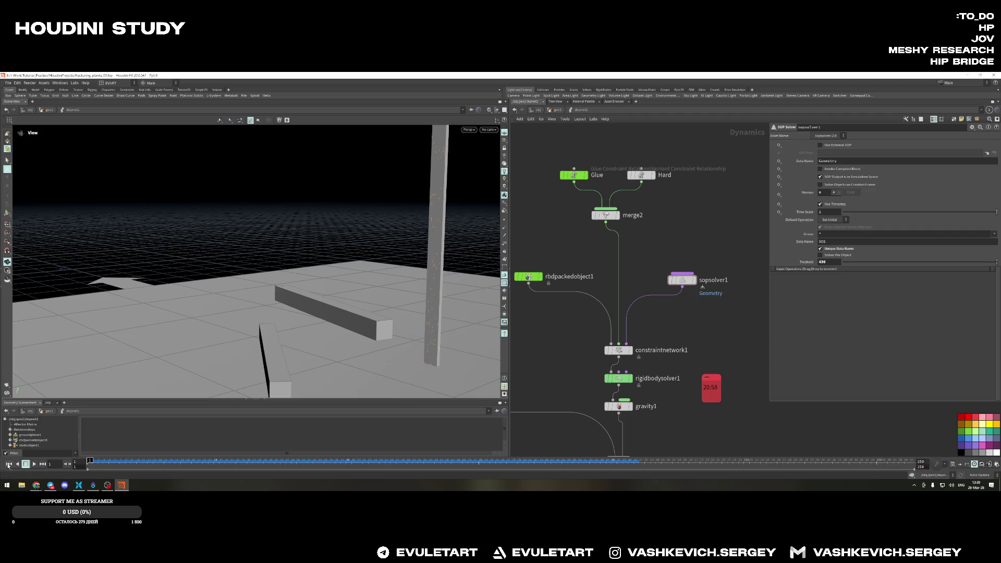
{"action": "left_click", "coordinate": [35, 463]}
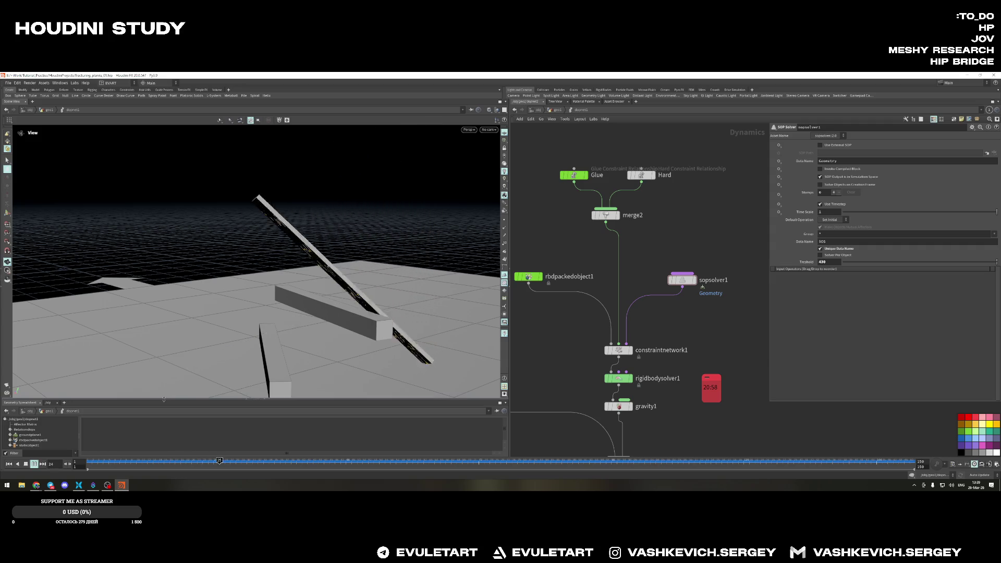
{"action": "left_click", "coordinate": [26, 463]}
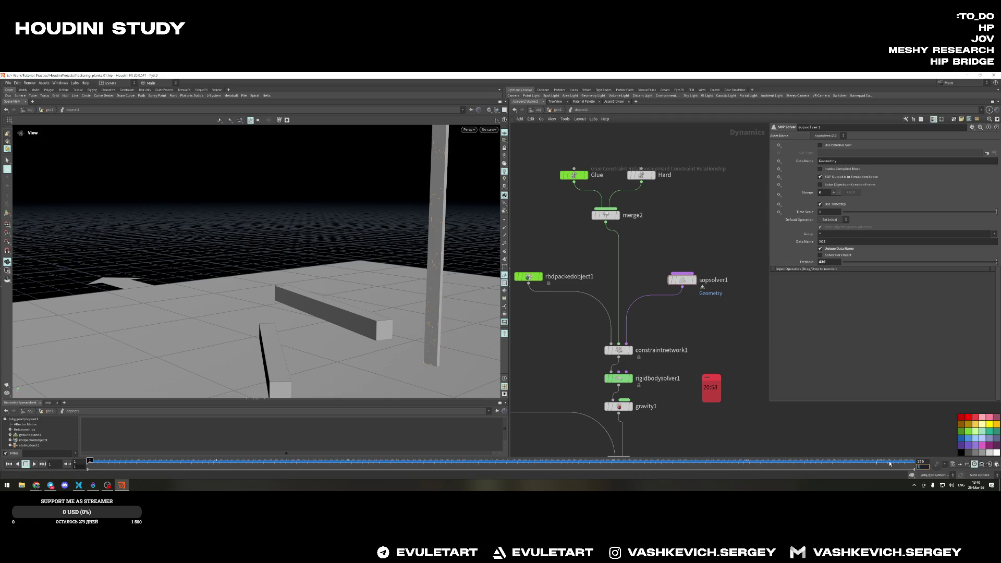
{"action": "type", "text": "300"}
{"action": "key", "text": "Return"}
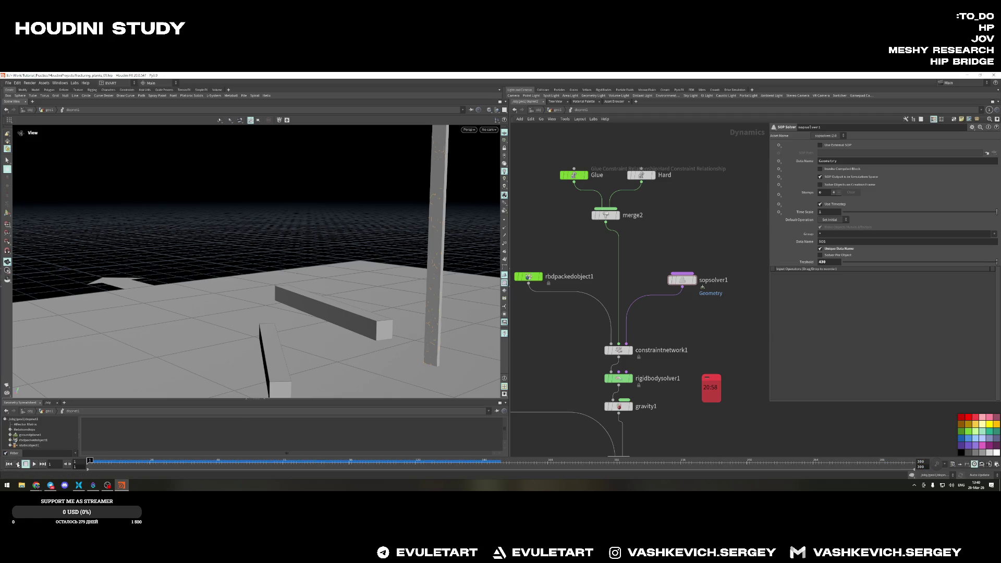
{"action": "left_click", "coordinate": [34, 464]}
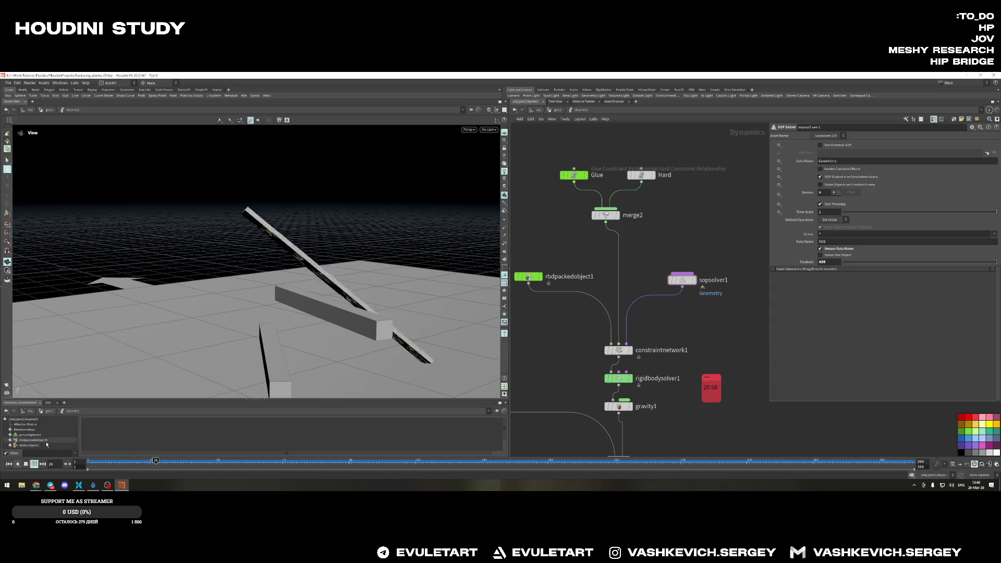
{"action": "key", "text": "ctrl+Left"}
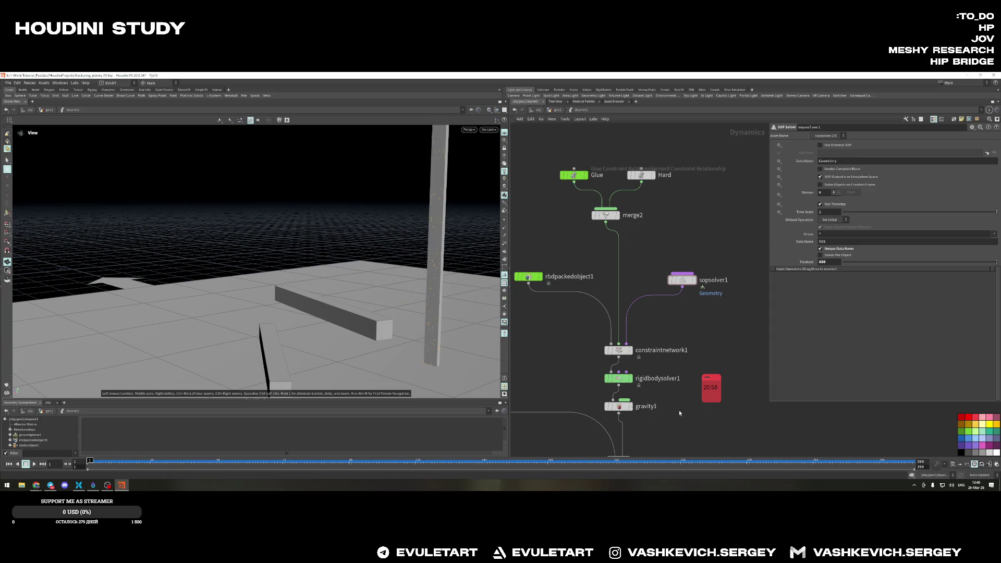
{"action": "left_click_drag", "start_coordinate": [289, 234], "coordinate": [306, 249]}
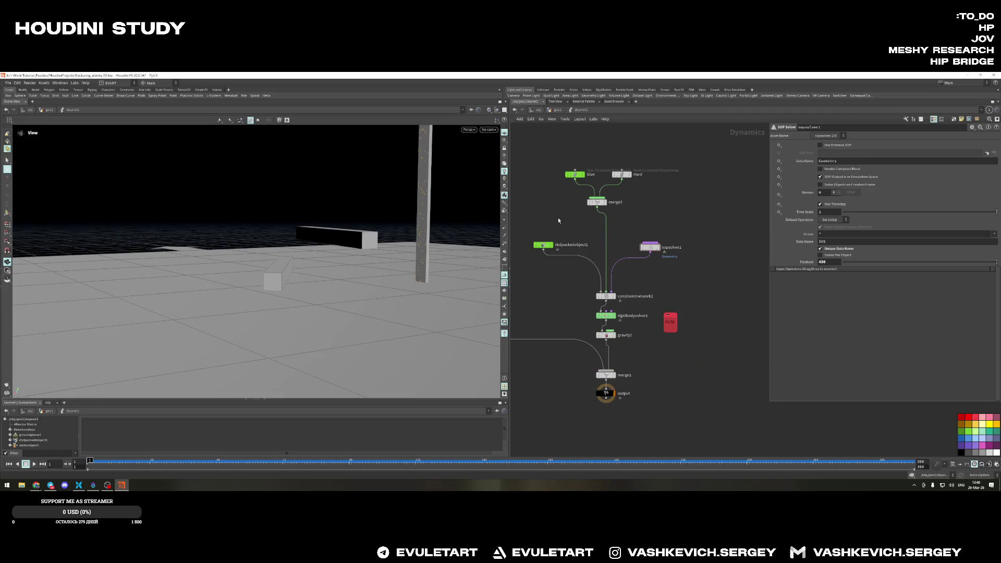
Lower the transform3 collider box slightly and change its Y rotation from -37.8 to -32.2
{"action": "key", "text": "u"}
{"action": "scroll", "coordinate": [649, 313], "scroll_direction": "up", "scroll_amount": 4}
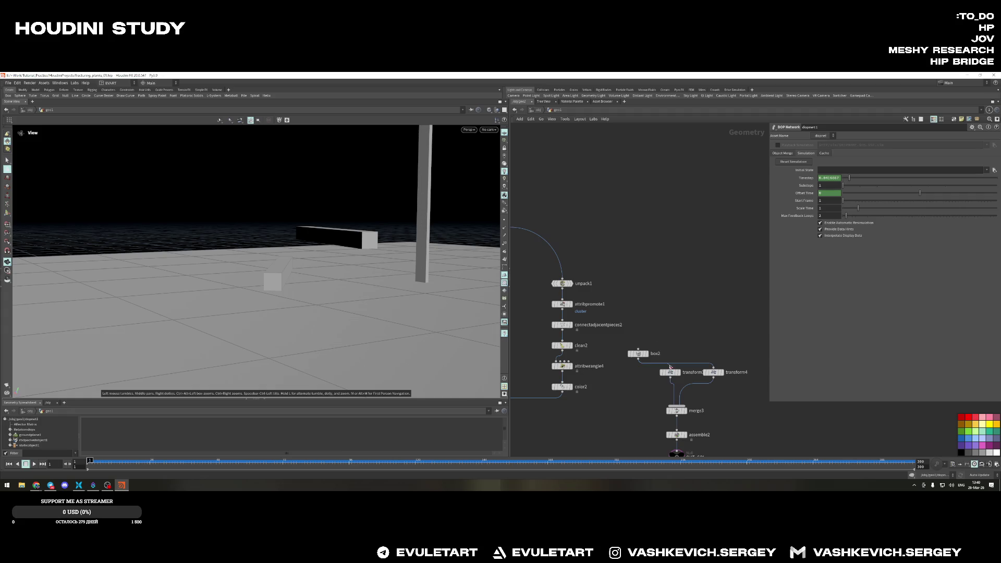
{"action": "left_click", "coordinate": [670, 372]}
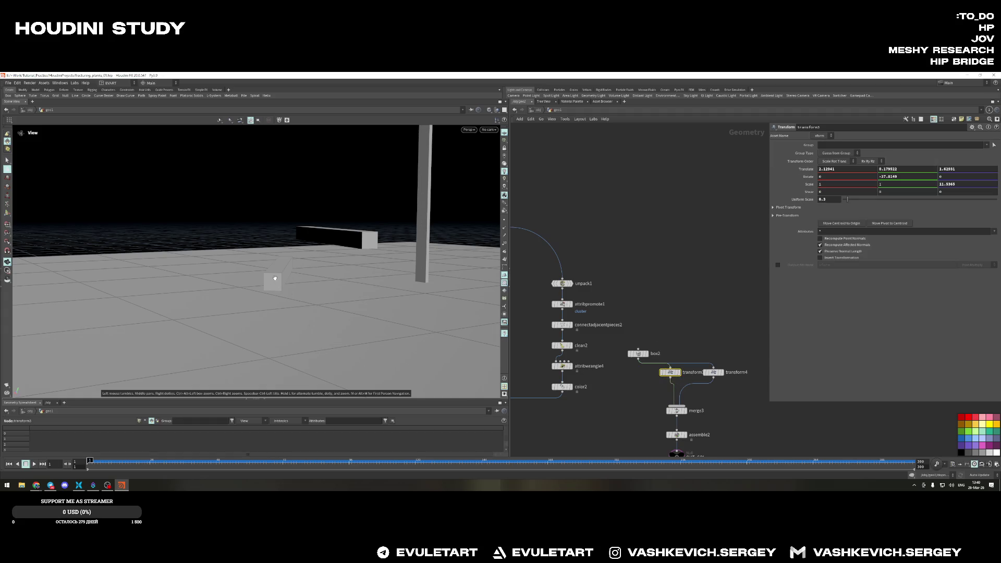
{"action": "key", "text": "Return"}
{"action": "left_click_drag", "start_coordinate": [281, 234], "coordinate": [281, 228]}
{"action": "key", "text": "r"}
{"action": "mouse_move", "coordinate": [281, 270]}
{"action": "left_mouse_down"}
{"action": "mouse_move", "coordinate": [293, 274]}
{"action": "mouse_move", "coordinate": [286, 292]}
{"action": "mouse_move", "coordinate": [225, 271]}
{"action": "left_mouse_up"}
{"action": "key", "text": "Escape"}
{"action": "key", "text": "r"}
{"action": "key", "text": "t"}
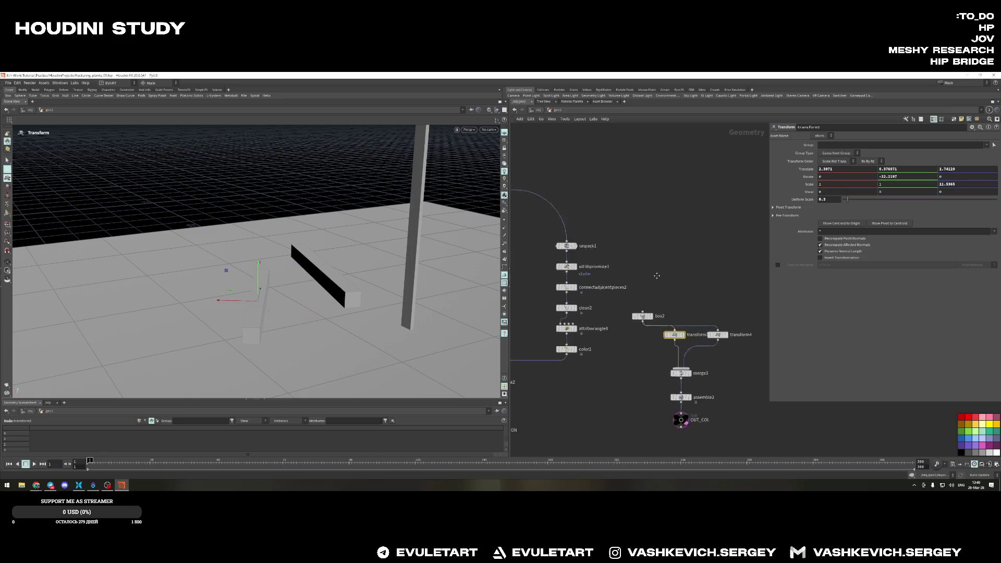
Return into the dopnet1 dynamics network
{"action": "mouse_move", "coordinate": [594, 406]}
{"action": "middle_mouse_down"}
{"action": "mouse_move", "coordinate": [641, 234]}
{"action": "mouse_move", "coordinate": [619, 308]}
{"action": "middle_mouse_up"}
{"action": "left_click", "coordinate": [648, 266]}
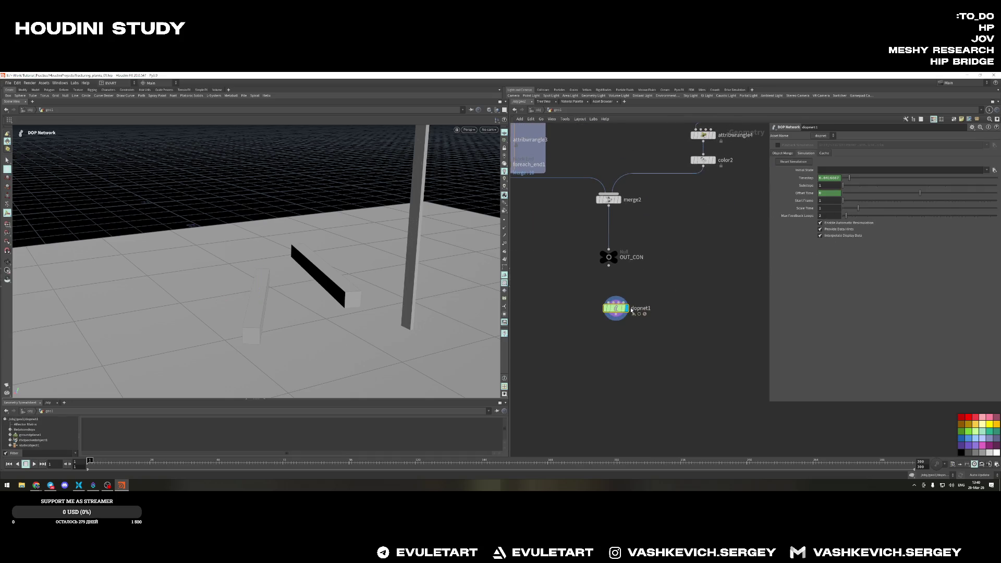
{"action": "double_click", "coordinate": [618, 309]}
{"action": "left_click_drag", "start_coordinate": [331, 291], "coordinate": [377, 279], "text": "alt"}
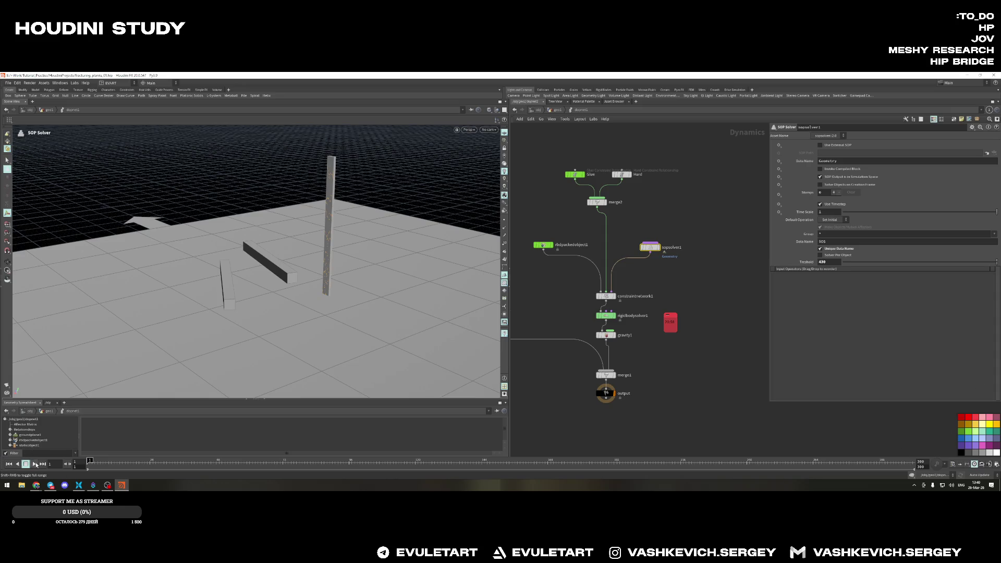
Replay the simulation so the plank shatters over the repositioned collider, then reset to frame 1
{"action": "left_click", "coordinate": [34, 464]}
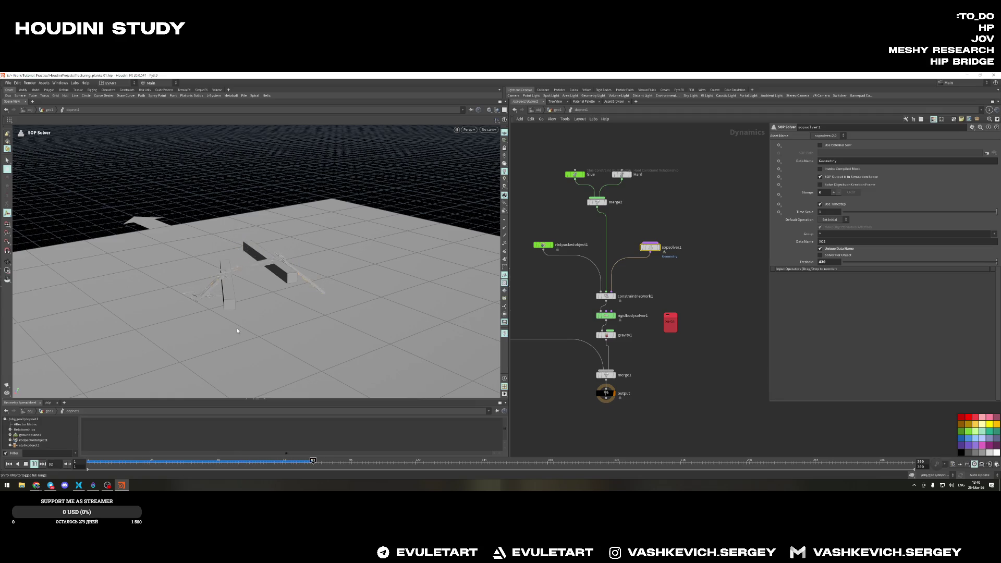
{"action": "mouse_move", "coordinate": [314, 270]}
{"action": "left_mouse_down", "text": "alt"}
{"action": "mouse_move", "coordinate": [426, 266]}
{"action": "mouse_move", "coordinate": [290, 199]}
{"action": "mouse_move", "coordinate": [245, 239]}
{"action": "mouse_move", "coordinate": [319, 220]}
{"action": "left_mouse_up", "text": "alt"}
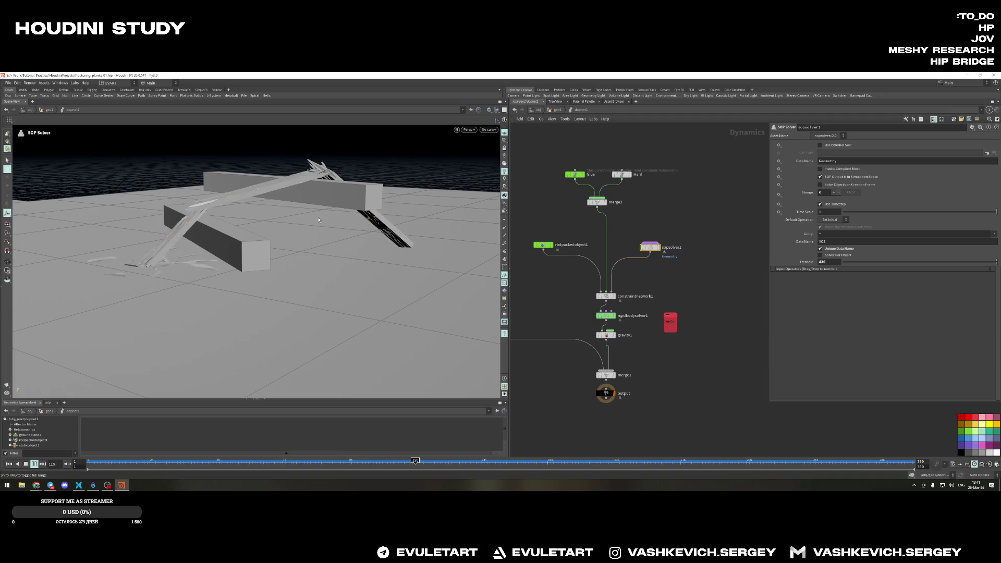
{"action": "left_click_drag", "start_coordinate": [258, 258], "coordinate": [203, 242], "text": "alt"}
{"action": "left_click", "coordinate": [7, 463]}
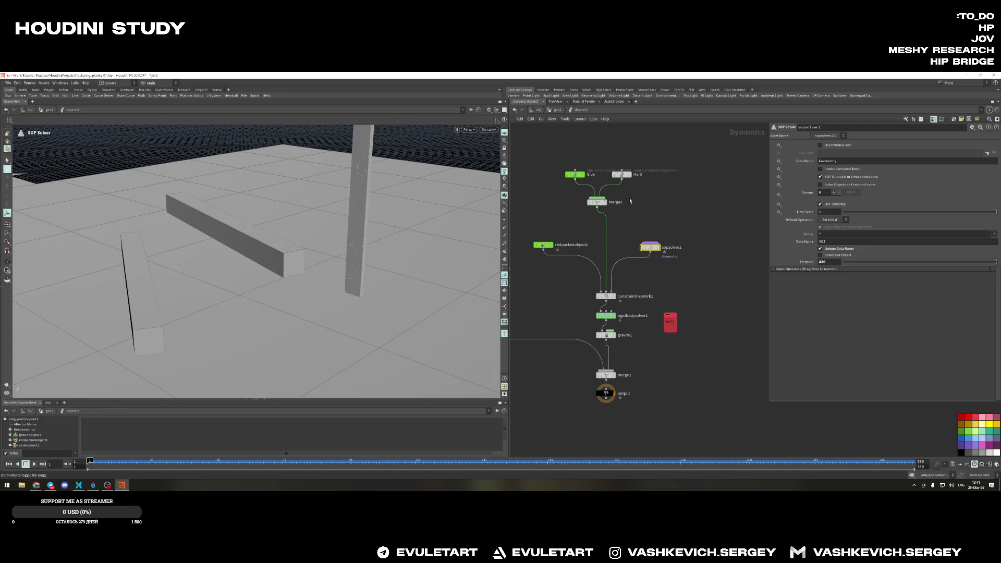
{"action": "scroll", "coordinate": [726, 202], "scroll_direction": "down", "scroll_amount": 5}
{"action": "scroll", "coordinate": [588, 201], "scroll_direction": "up", "scroll_amount": 3}
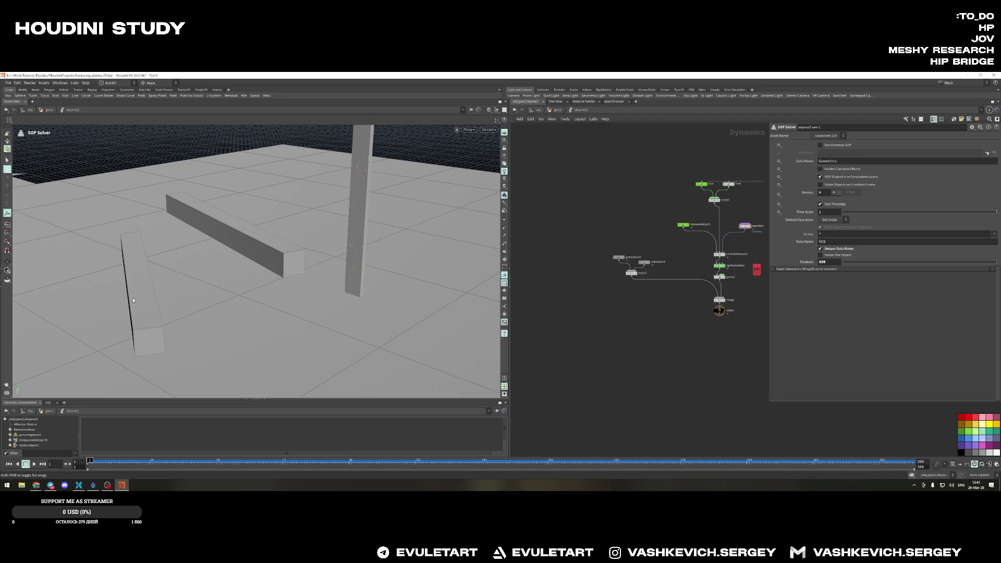
Go back up to the geometry network and bring the collider transform nodes into view
{"action": "middle_click_drag", "start_coordinate": [751, 250], "coordinate": [709, 254]}
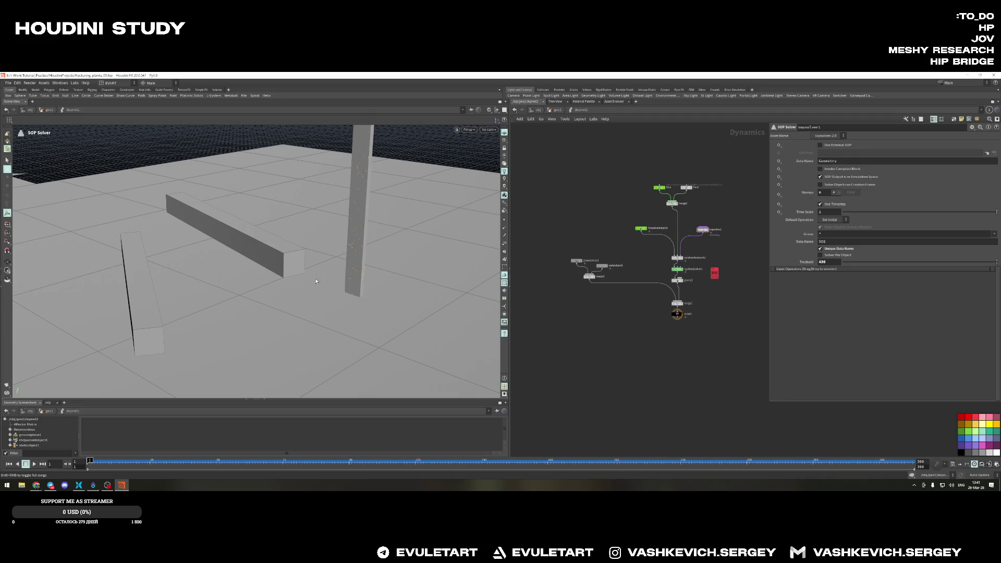
{"action": "scroll", "coordinate": [639, 295], "scroll_direction": "up", "scroll_amount": 1}
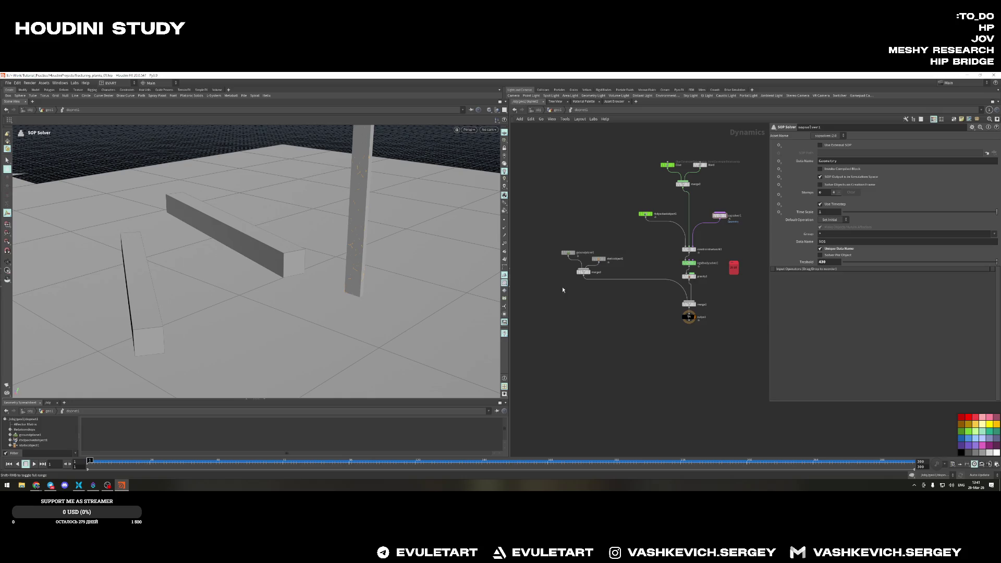
{"action": "scroll", "coordinate": [706, 251], "scroll_direction": "down", "scroll_amount": 1}
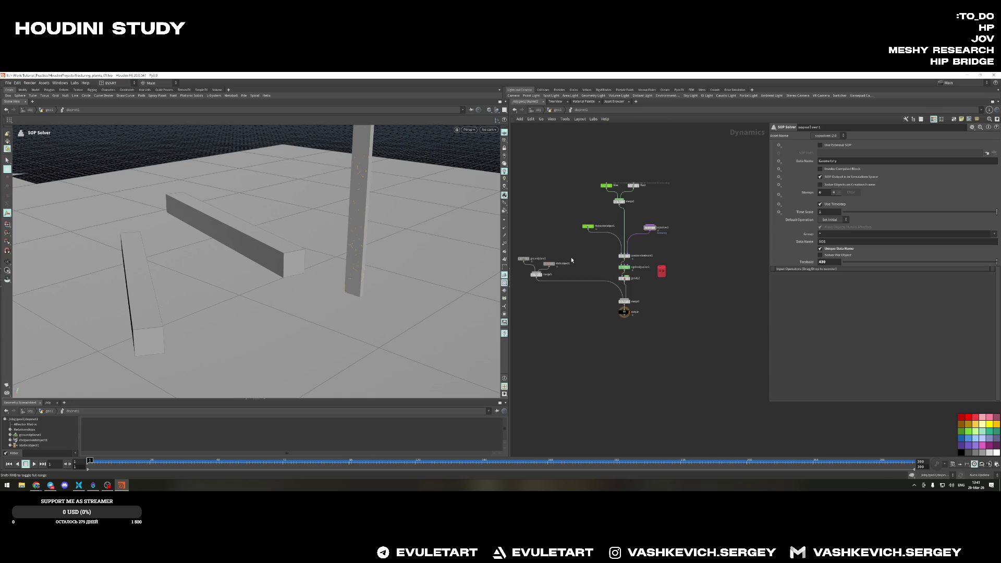
{"action": "key", "text": "u"}
{"action": "middle_click_drag", "start_coordinate": [627, 292], "coordinate": [502, 333]}
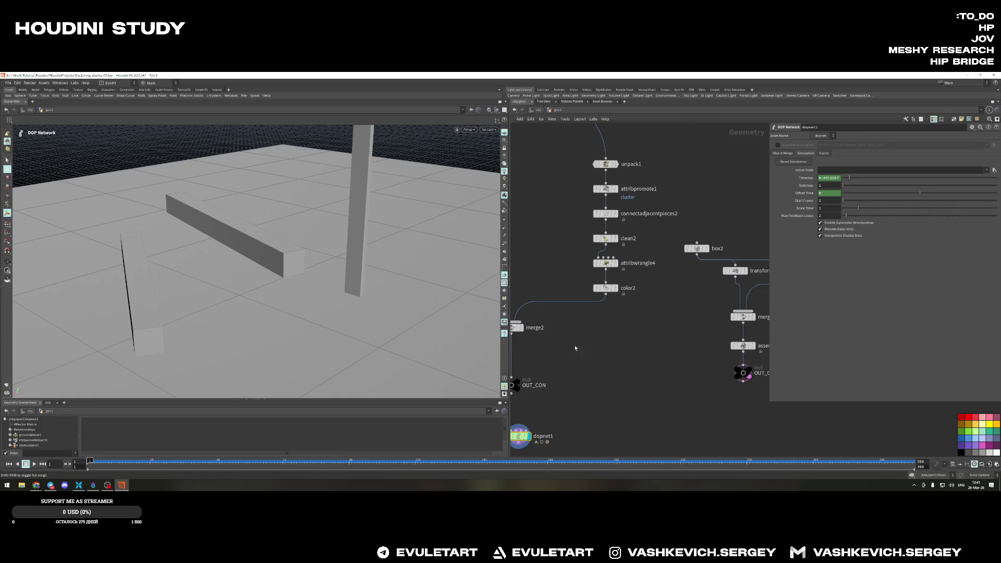
Undo the transform3 collider change so its Y rotation returns near -37.8, then frame all nodes
{"action": "left_click", "coordinate": [663, 264]}
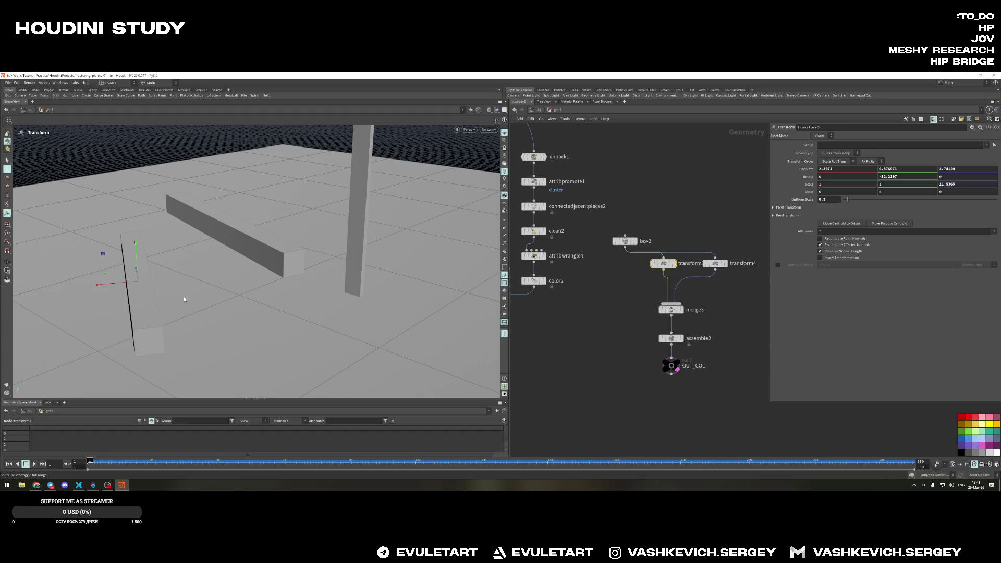
{"action": "key", "text": "ctrl+z"}
{"action": "key", "text": "ctrl+y"}
{"action": "key", "text": "ctrl+y"}
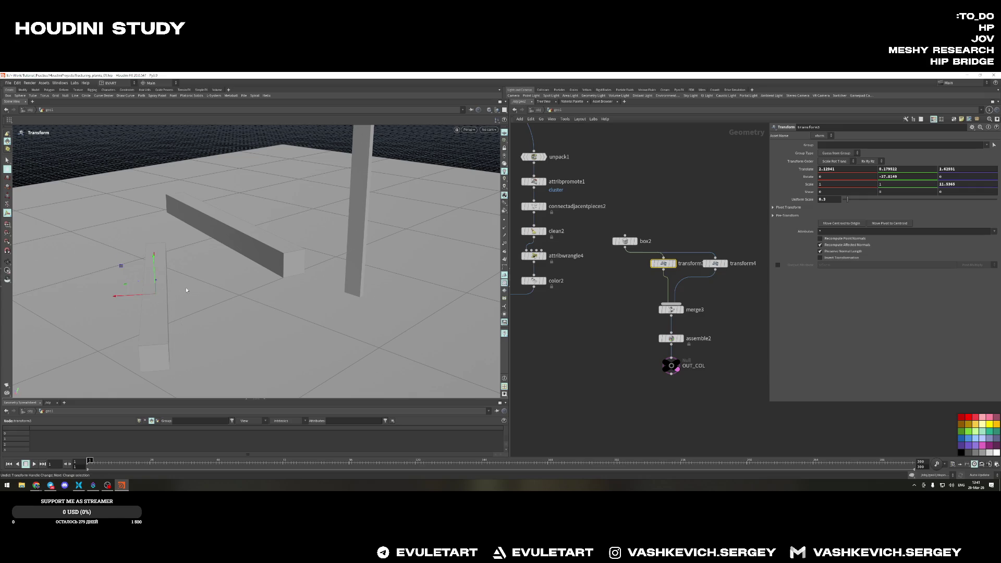
{"action": "key", "text": "ctrl+z"}
{"action": "left_click_drag", "start_coordinate": [313, 235], "coordinate": [331, 239], "text": "alt"}
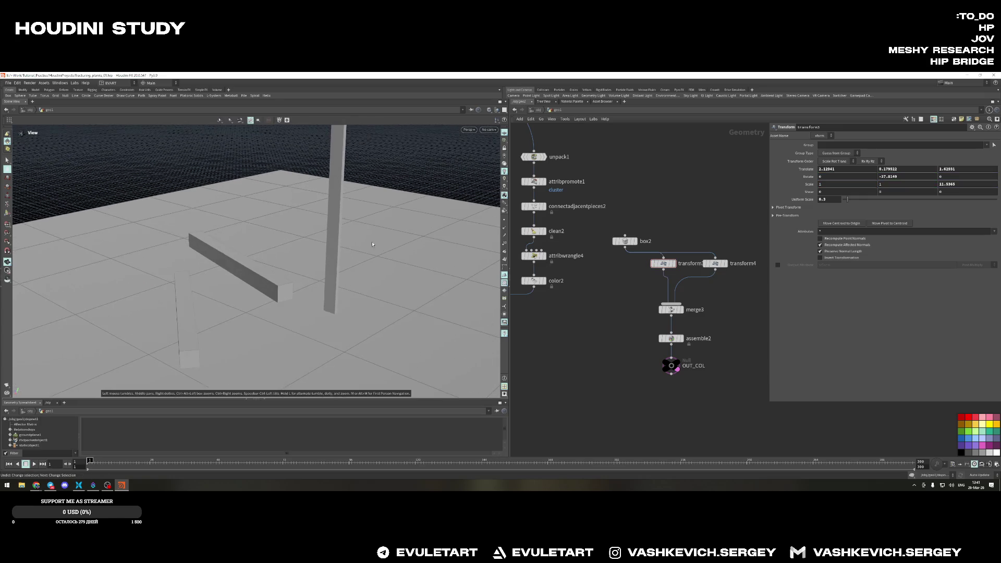
{"action": "key", "text": "h"}
{"action": "scroll", "coordinate": [653, 221], "scroll_direction": "up", "scroll_amount": 5}
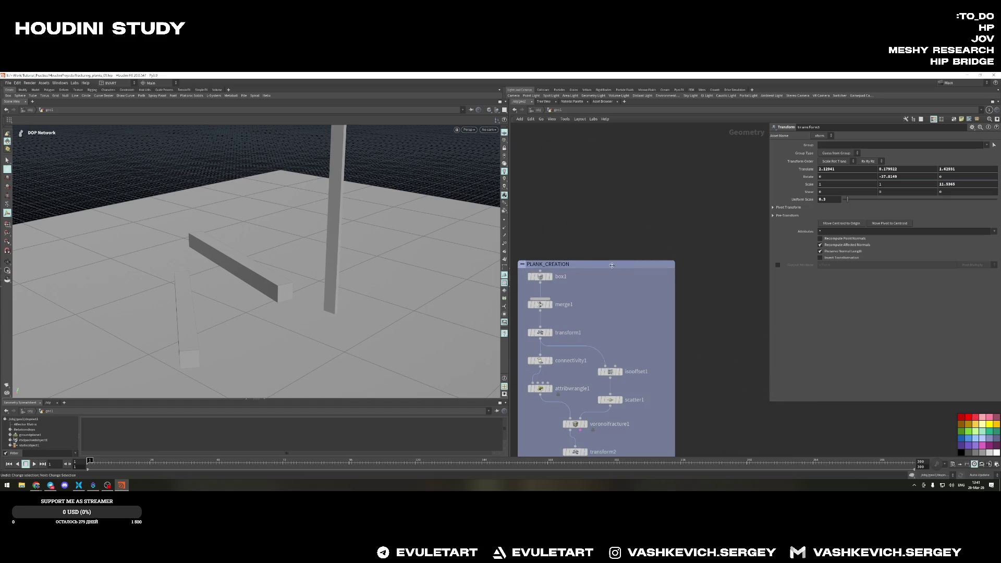
Place a new Box SOP (box3) beside the first post and play the simulation to test it
{"action": "left_click", "coordinate": [596, 283]}
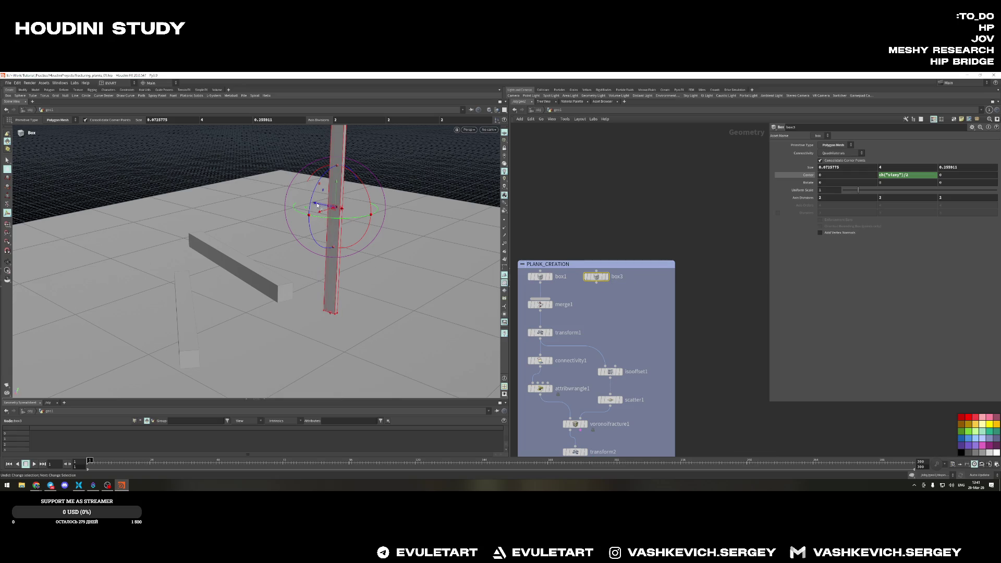
{"action": "mouse_move", "coordinate": [317, 205]}
{"action": "left_mouse_down"}
{"action": "mouse_move", "coordinate": [361, 225]}
{"action": "mouse_move", "coordinate": [350, 226]}
{"action": "left_mouse_up"}
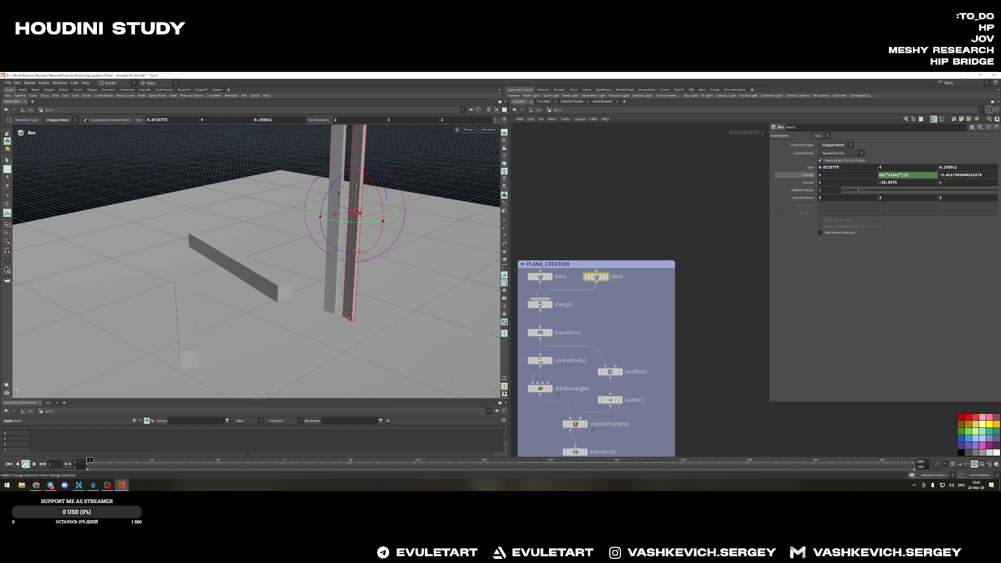
{"action": "left_click_drag", "start_coordinate": [356, 185], "coordinate": [405, 269]}
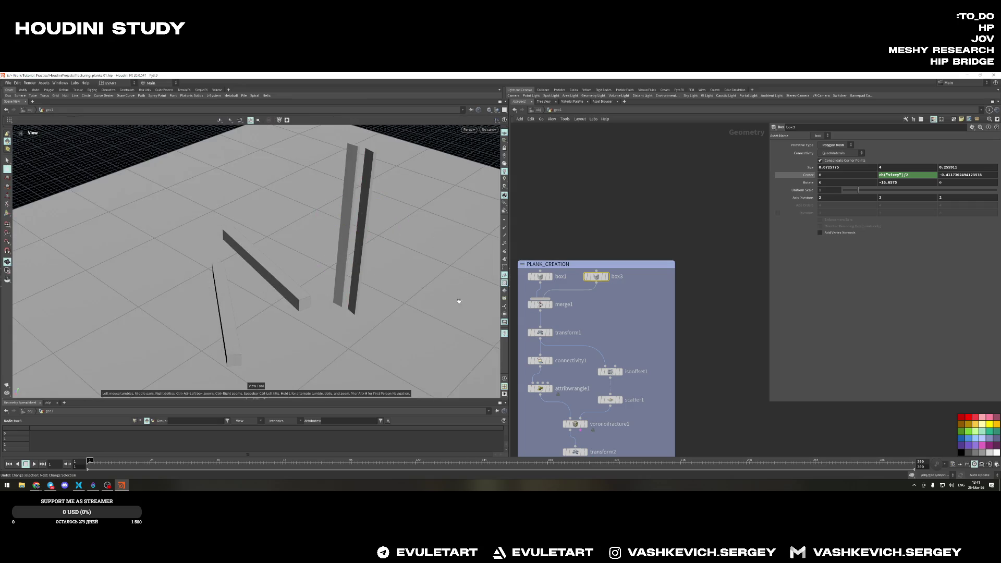
{"action": "left_click_drag", "start_coordinate": [460, 300], "coordinate": [296, 277]}
{"action": "key", "text": "Up"}
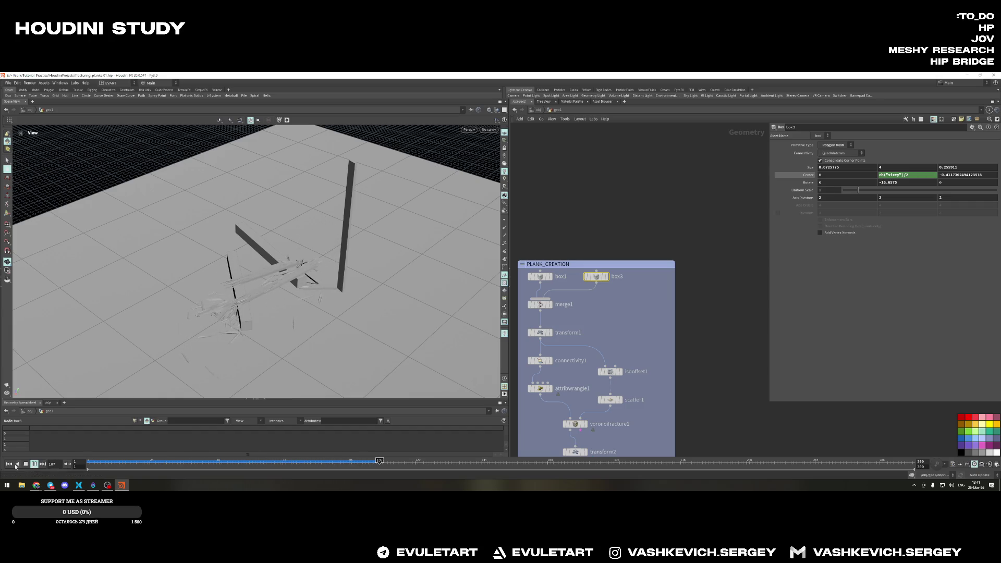
{"action": "key", "text": "ctrl+Up"}
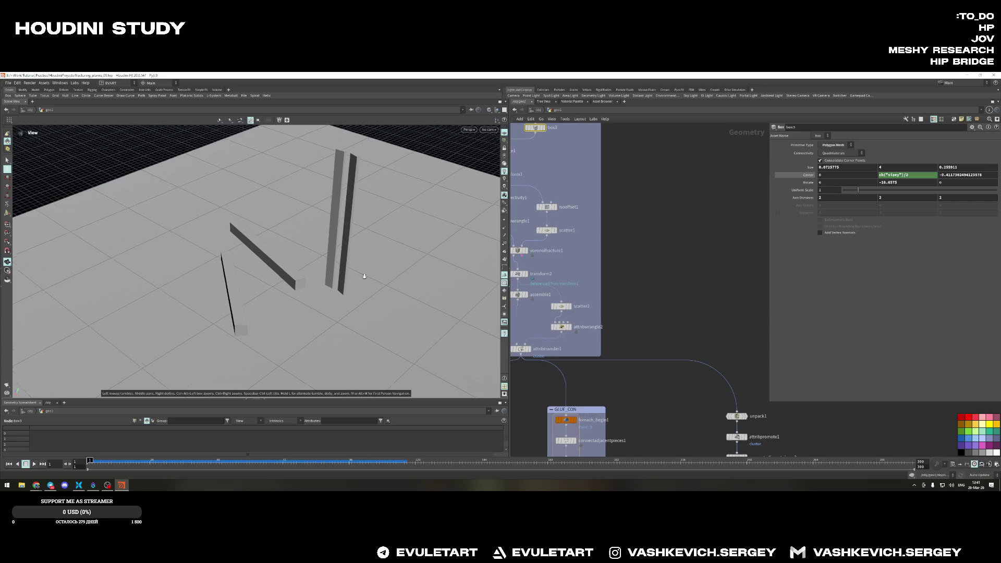
Tilt the second post with the rotate handle, go up to the parent network and play again
{"action": "left_click_drag", "start_coordinate": [401, 247], "coordinate": [369, 290]}
{"action": "left_click_drag", "start_coordinate": [369, 238], "coordinate": [290, 298]}
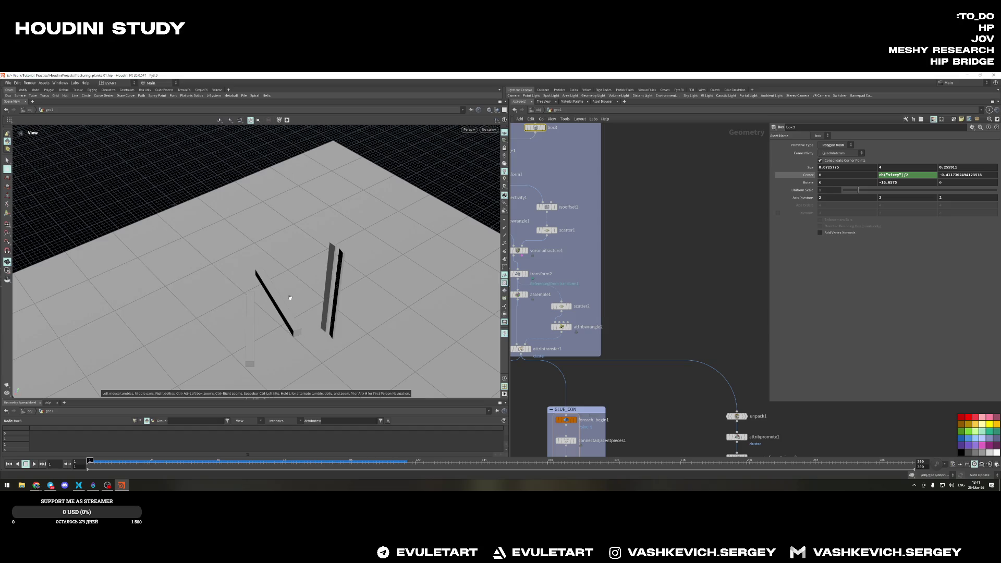
{"action": "middle_click_drag", "start_coordinate": [642, 268], "coordinate": [694, 310]}
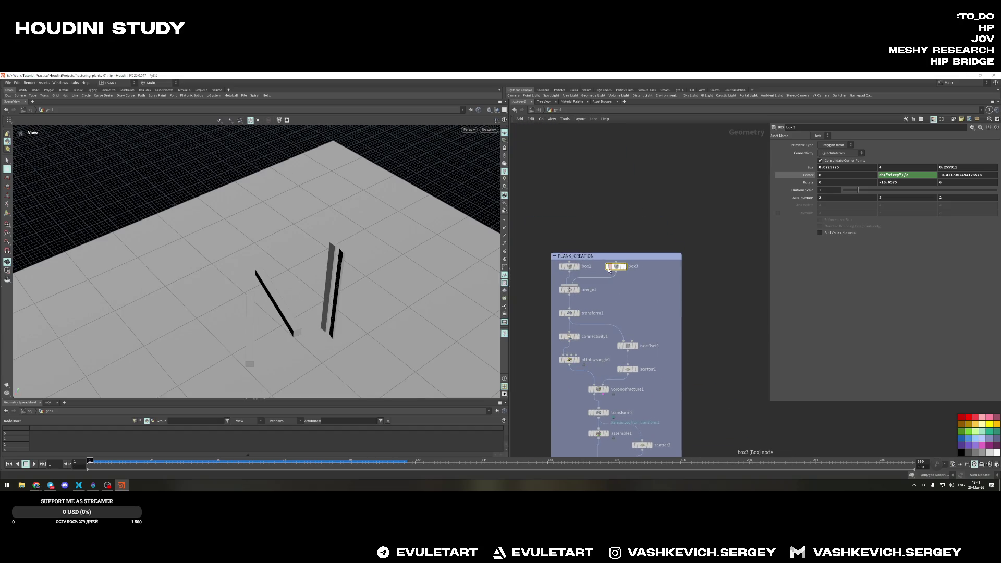
{"action": "left_click_drag", "start_coordinate": [364, 329], "coordinate": [403, 321]}
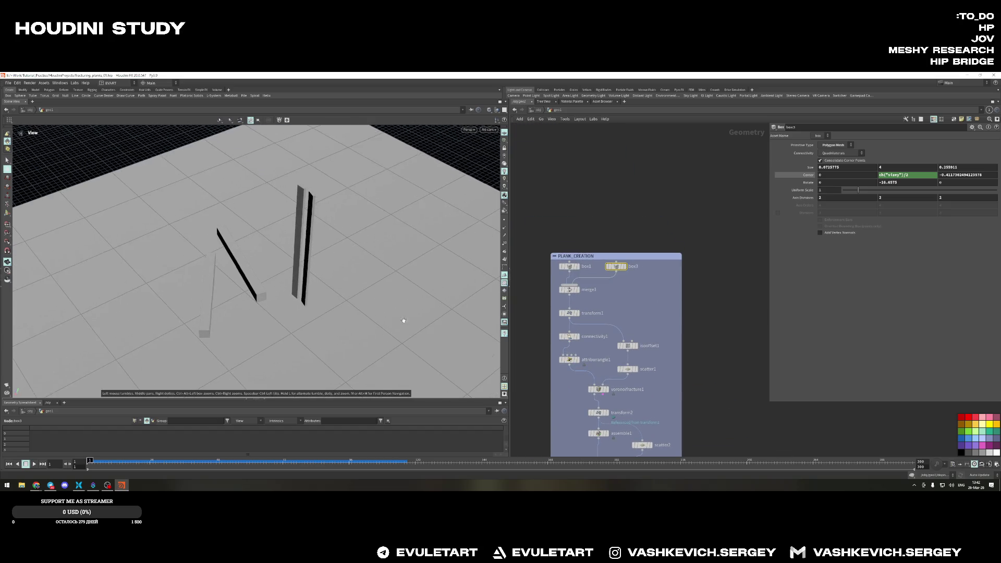
{"action": "left_click", "coordinate": [305, 304]}
{"action": "scroll", "coordinate": [382, 283], "scroll_direction": "up", "scroll_amount": 3}
{"action": "mouse_move", "coordinate": [382, 283]}
{"action": "left_mouse_down"}
{"action": "mouse_move", "coordinate": [420, 302]}
{"action": "mouse_move", "coordinate": [377, 293]}
{"action": "mouse_move", "coordinate": [301, 305]}
{"action": "left_mouse_up"}
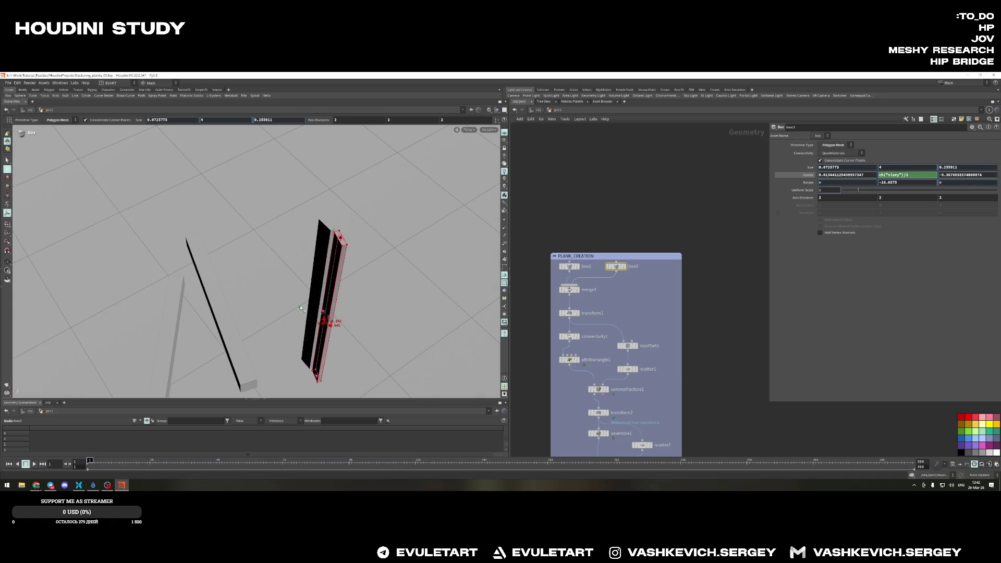
{"action": "key", "text": "r"}
{"action": "left_click_drag", "start_coordinate": [301, 304], "coordinate": [306, 197], "text": "alt"}
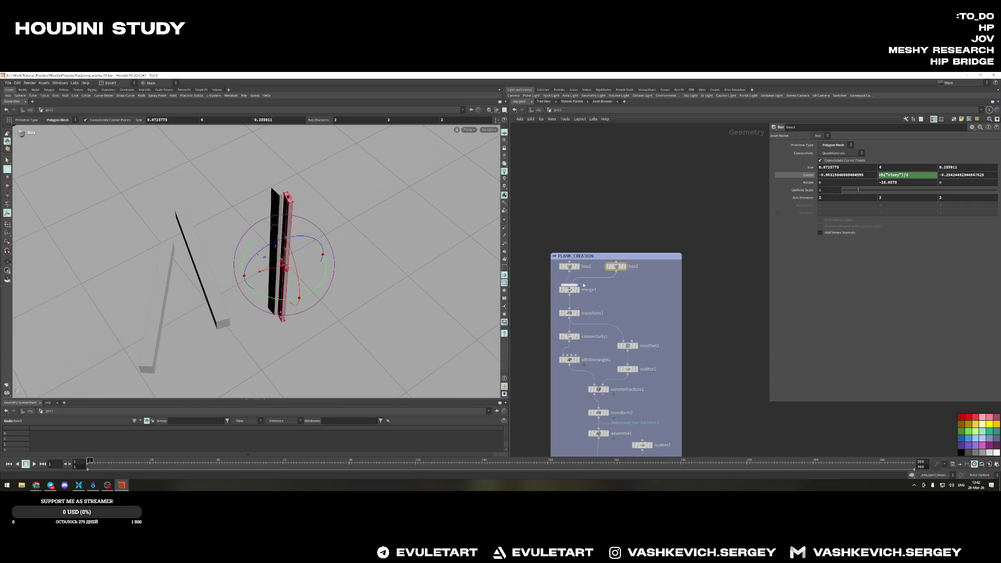
{"action": "key", "text": "u"}
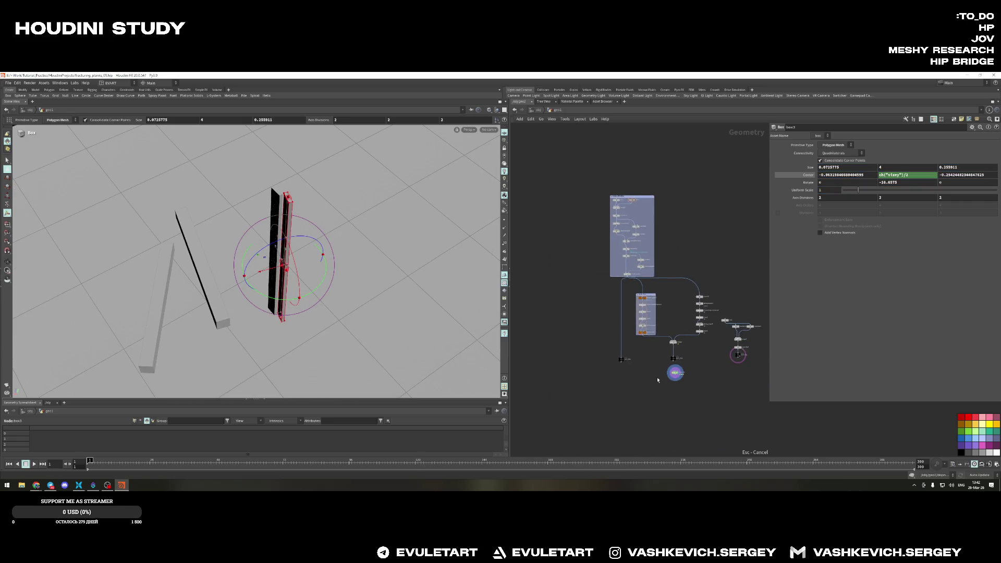
{"action": "left_click", "coordinate": [34, 463]}
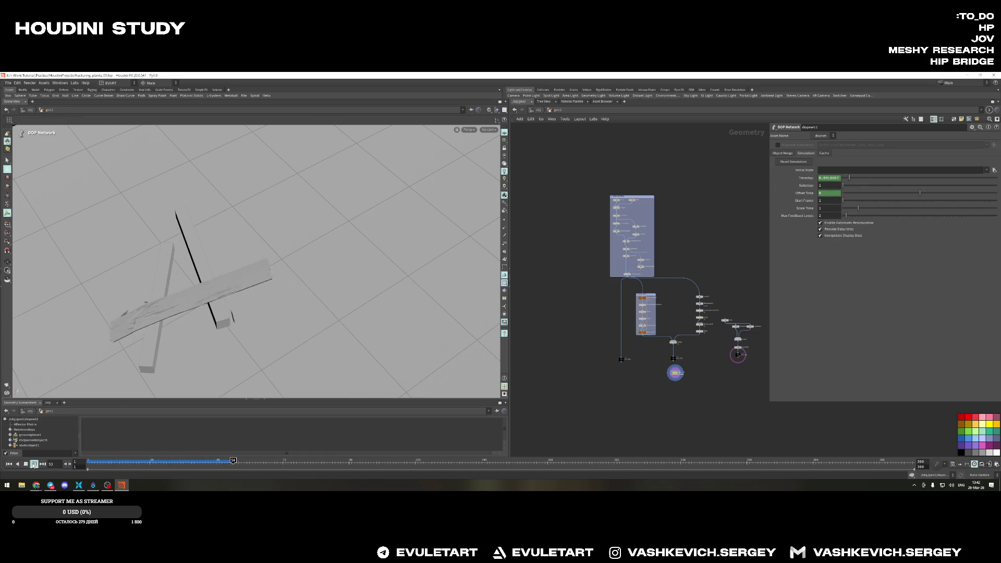
Orbit around the shattering plank and debris from several angles during playback
{"action": "key", "text": "Escape"}
{"action": "mouse_move", "coordinate": [258, 235]}
{"action": "left_mouse_down"}
{"action": "mouse_move", "coordinate": [255, 279]}
{"action": "mouse_move", "coordinate": [355, 260]}
{"action": "mouse_move", "coordinate": [371, 292]}
{"action": "mouse_move", "coordinate": [249, 312]}
{"action": "left_mouse_up"}
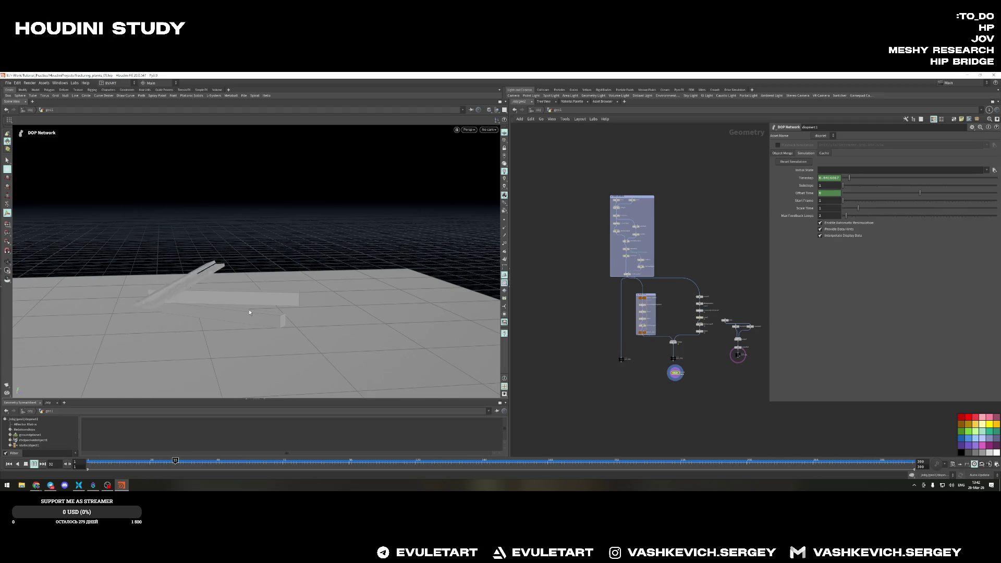
{"action": "key", "text": "space"}
{"action": "left_click_drag", "start_coordinate": [224, 244], "coordinate": [296, 247]}
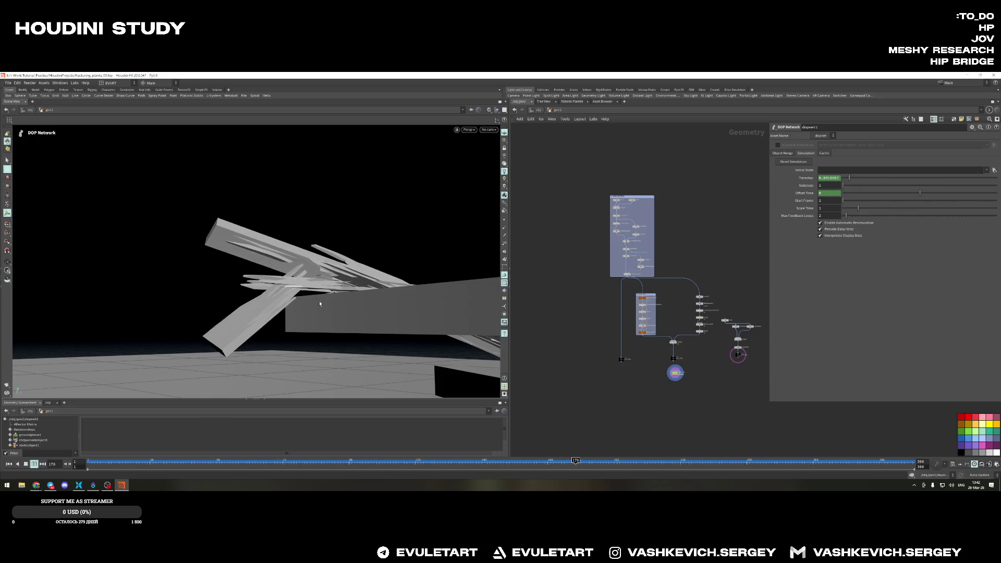
{"action": "key", "text": "space"}
{"action": "left_click_drag", "start_coordinate": [354, 314], "coordinate": [240, 270]}
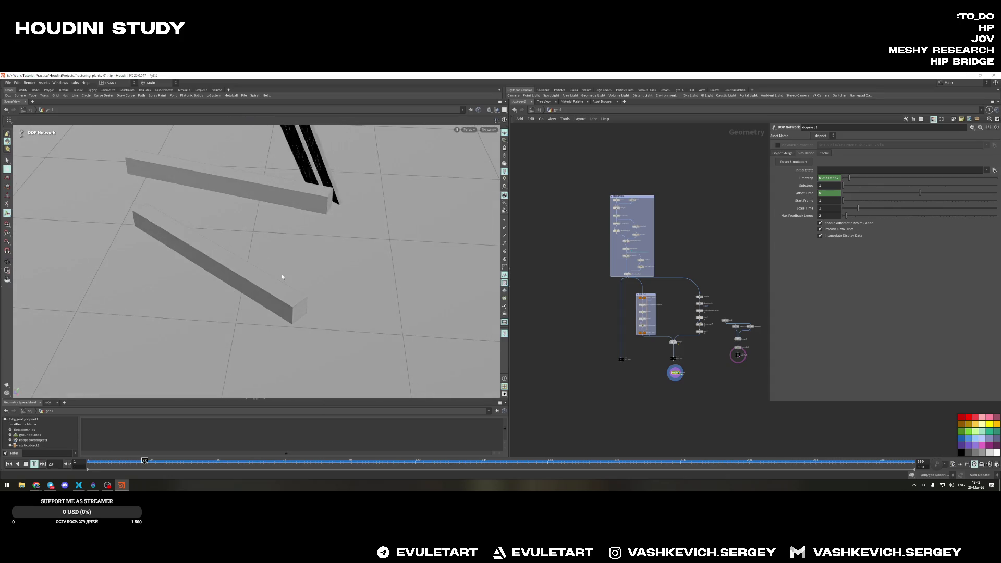
{"action": "left_click_drag", "start_coordinate": [282, 276], "coordinate": [299, 296]}
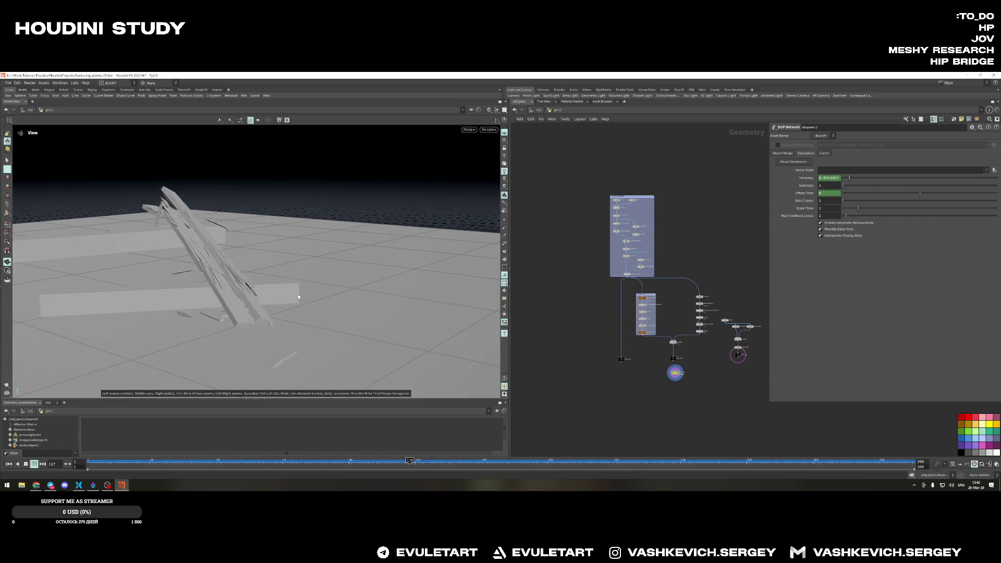
{"action": "left_click_drag", "start_coordinate": [299, 297], "coordinate": [274, 299]}
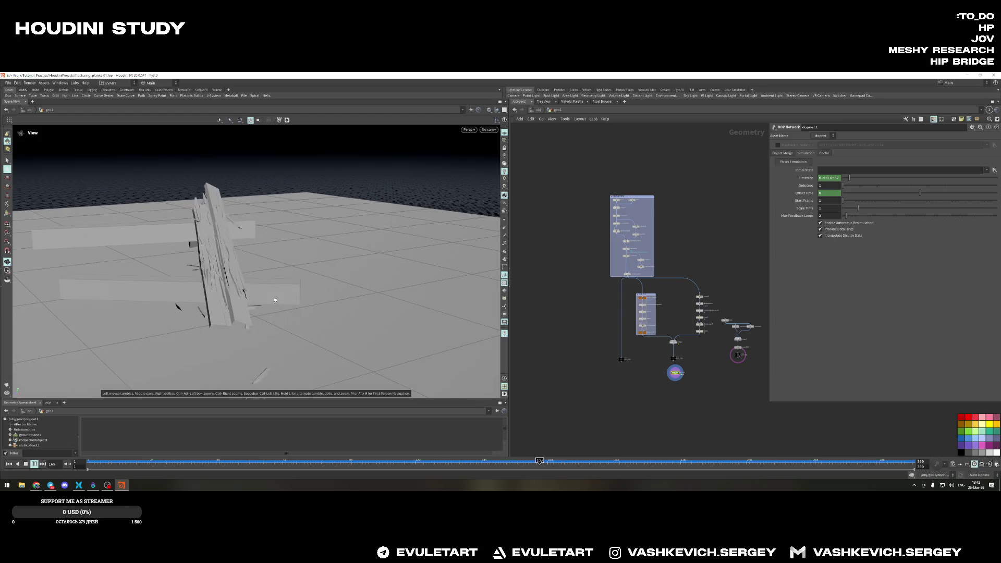
{"action": "key", "text": "Return"}
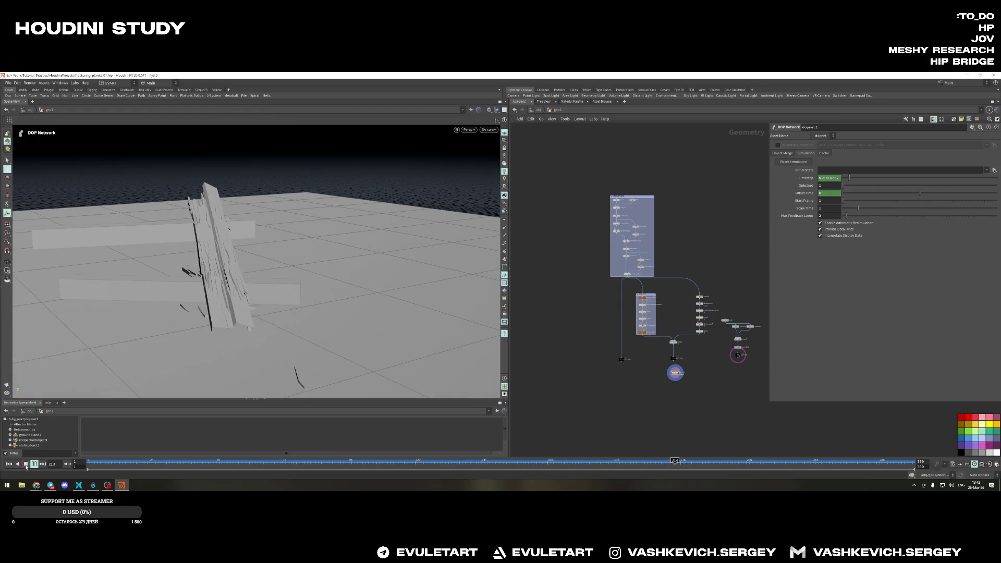
Rewind the simulation to frame 1 and look over the reset scene
{"action": "left_click_drag", "start_coordinate": [195, 233], "coordinate": [243, 247], "text": "alt"}
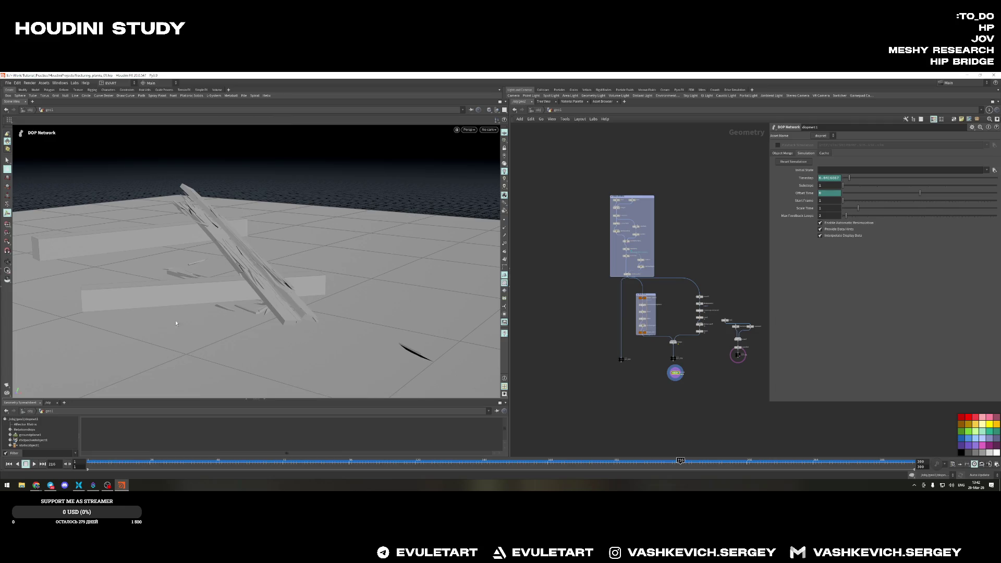
{"action": "left_click", "coordinate": [9, 463]}
{"action": "key", "text": "Escape"}
{"action": "mouse_move", "coordinate": [234, 258]}
{"action": "left_mouse_down"}
{"action": "mouse_move", "coordinate": [260, 279]}
{"action": "mouse_move", "coordinate": [297, 266]}
{"action": "left_mouse_up"}
{"action": "scroll", "coordinate": [636, 200], "scroll_direction": "up", "scroll_amount": 4}
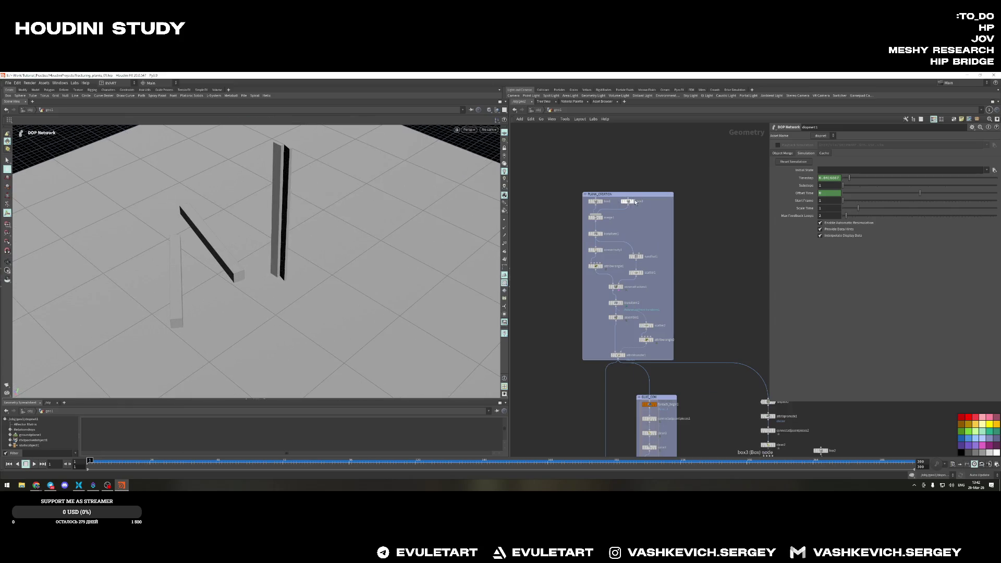
Move box3 to a new spot, select the DOP network and play the simulation
{"action": "left_click", "coordinate": [626, 201]}
{"action": "mouse_move", "coordinate": [273, 235]}
{"action": "left_mouse_down", "text": "alt"}
{"action": "mouse_move", "coordinate": [302, 188]}
{"action": "mouse_move", "coordinate": [243, 222]}
{"action": "left_mouse_up", "text": "alt"}
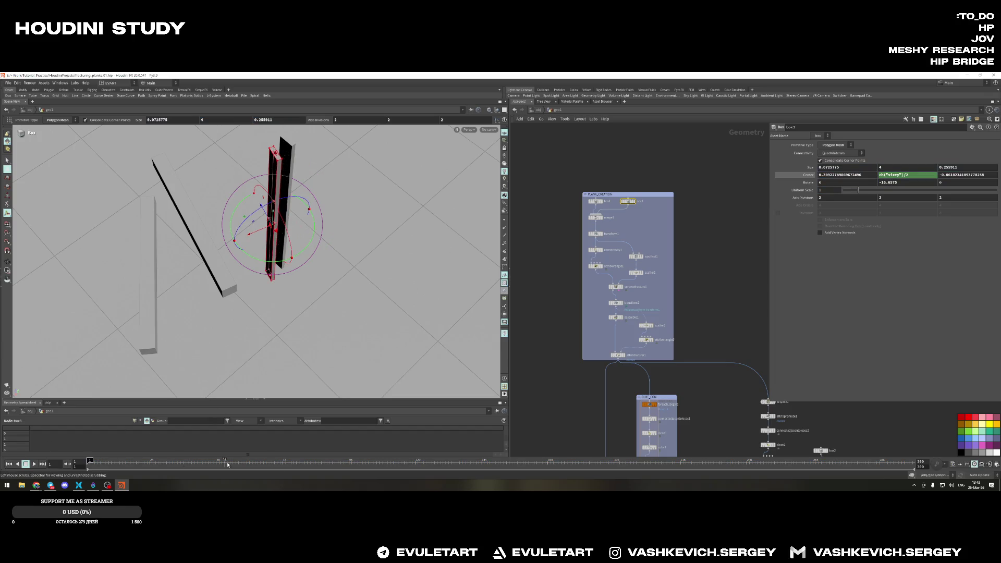
{"action": "scroll", "coordinate": [649, 298], "scroll_direction": "down", "scroll_amount": 3}
{"action": "scroll", "coordinate": [648, 297], "scroll_direction": "down", "scroll_amount": 2}
{"action": "left_click", "coordinate": [655, 291]}
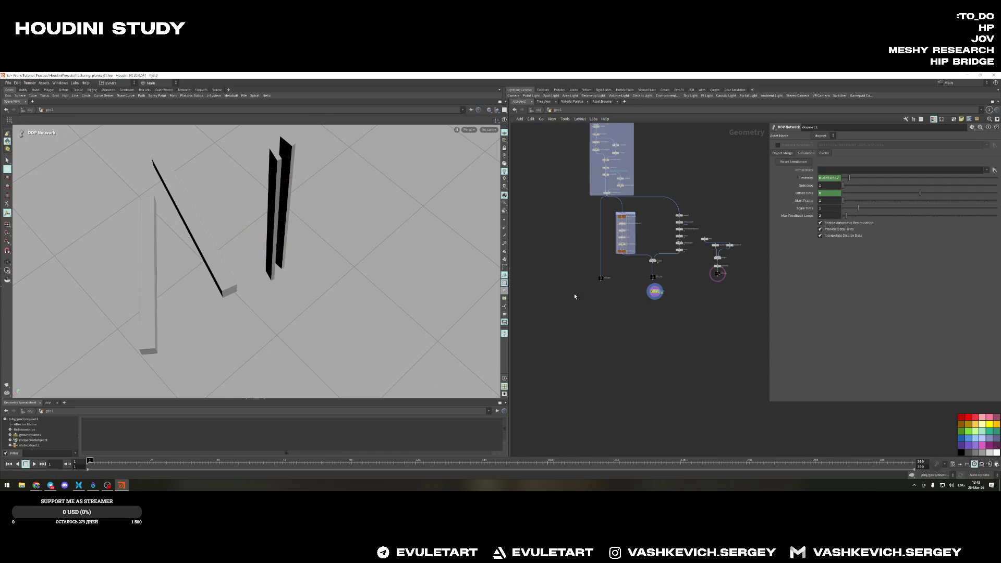
{"action": "left_click", "coordinate": [34, 464]}
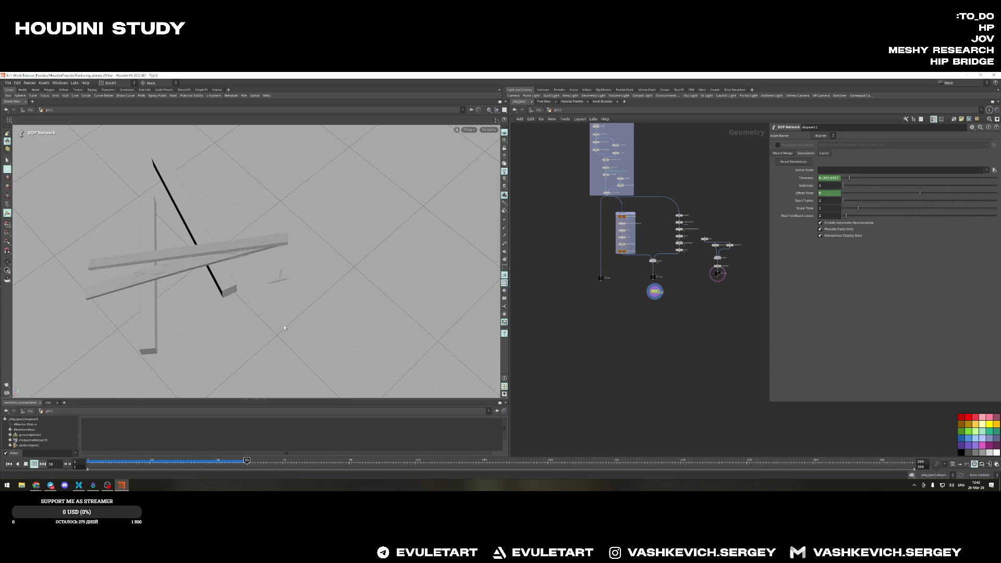
Stop playback back at frame 1 and frame the node graph on the plank network
{"action": "key", "text": "Escape"}
{"action": "left_click_drag", "start_coordinate": [273, 290], "coordinate": [274, 235]}
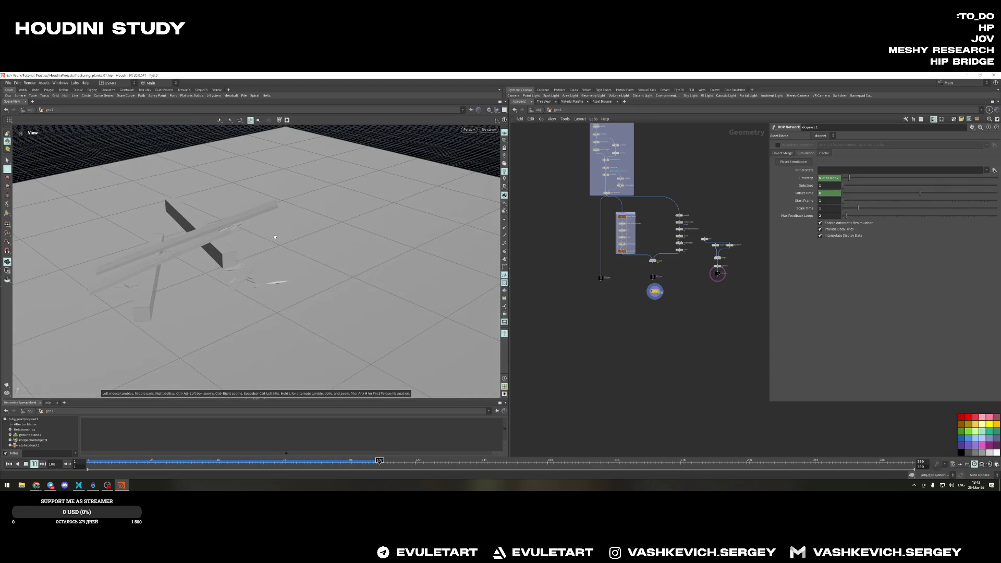
{"action": "key", "text": "ctrl+Up"}
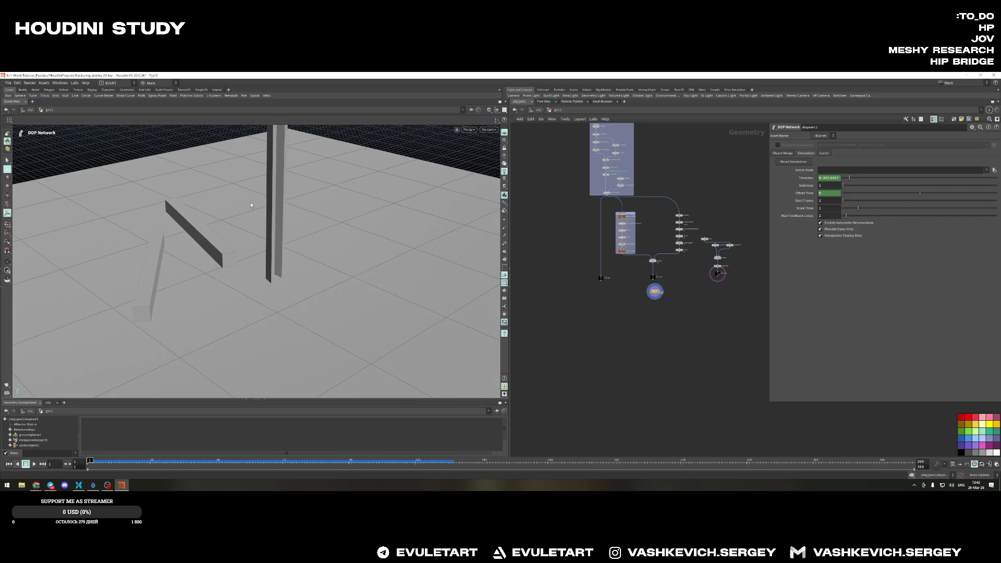
{"action": "mouse_move", "coordinate": [313, 189]}
{"action": "left_mouse_down"}
{"action": "mouse_move", "coordinate": [303, 259]}
{"action": "mouse_move", "coordinate": [298, 234]}
{"action": "left_mouse_up"}
{"action": "key", "text": "f"}
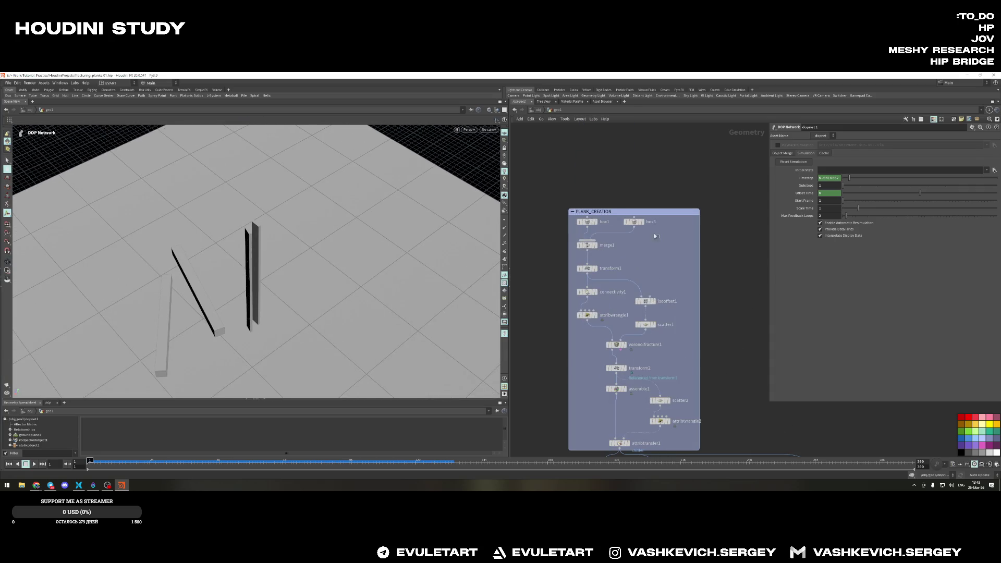
Spin the second post (box3) around its vertical axis to a new rotation
{"action": "left_click", "coordinate": [633, 222]}
{"action": "left_click_drag", "start_coordinate": [338, 248], "coordinate": [247, 244]}
{"action": "mouse_move", "coordinate": [209, 212]}
{"action": "left_mouse_down"}
{"action": "mouse_move", "coordinate": [207, 166]}
{"action": "mouse_move", "coordinate": [325, 212]}
{"action": "mouse_move", "coordinate": [288, 252]}
{"action": "left_mouse_up"}
{"action": "key", "text": "r"}
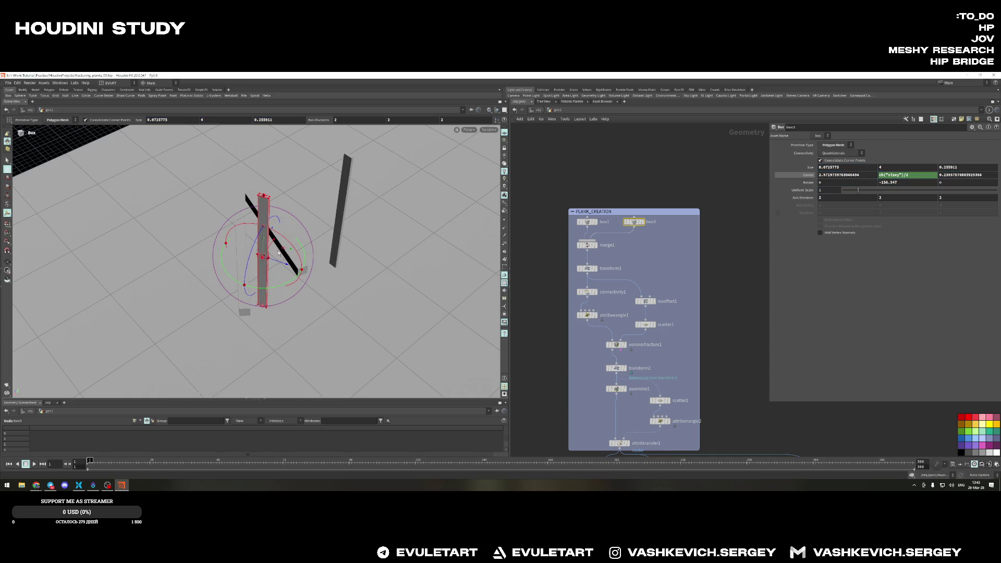
{"action": "scroll", "coordinate": [702, 387], "scroll_direction": "down", "scroll_amount": 5}
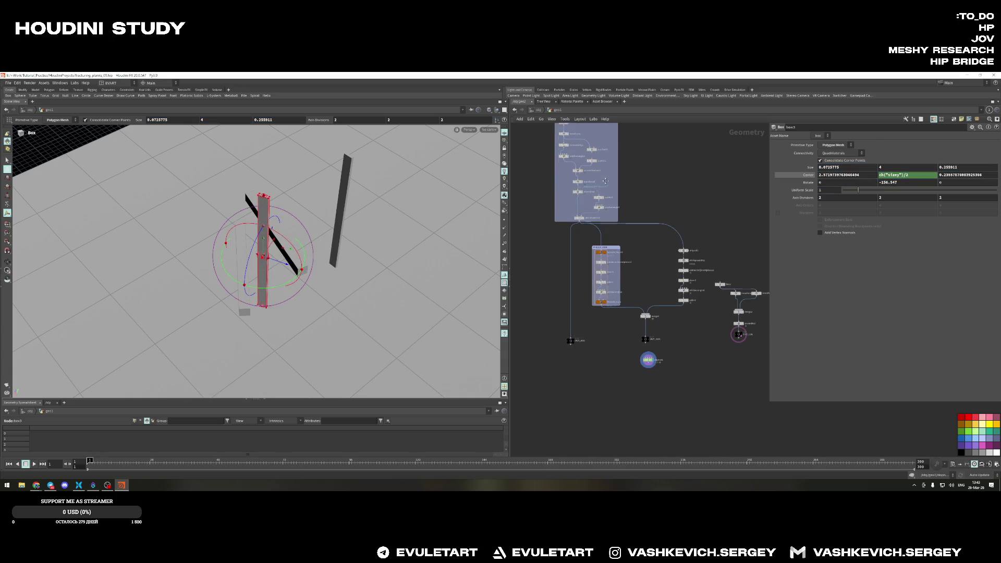
Play the simulation from the DOP network, rewind to frame 1 and bring the plank nodes into view
{"action": "left_click", "coordinate": [648, 358]}
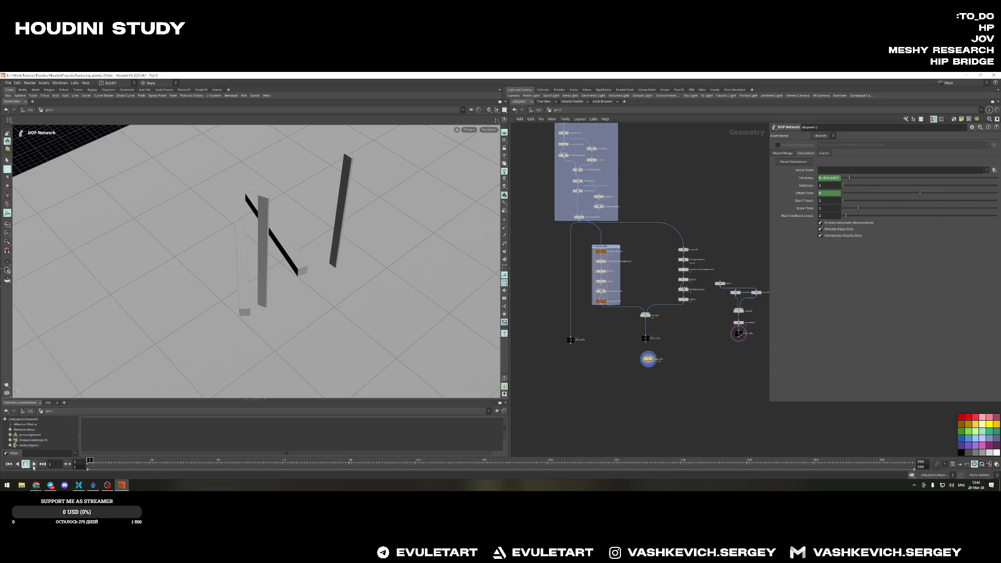
{"action": "left_click", "coordinate": [33, 465]}
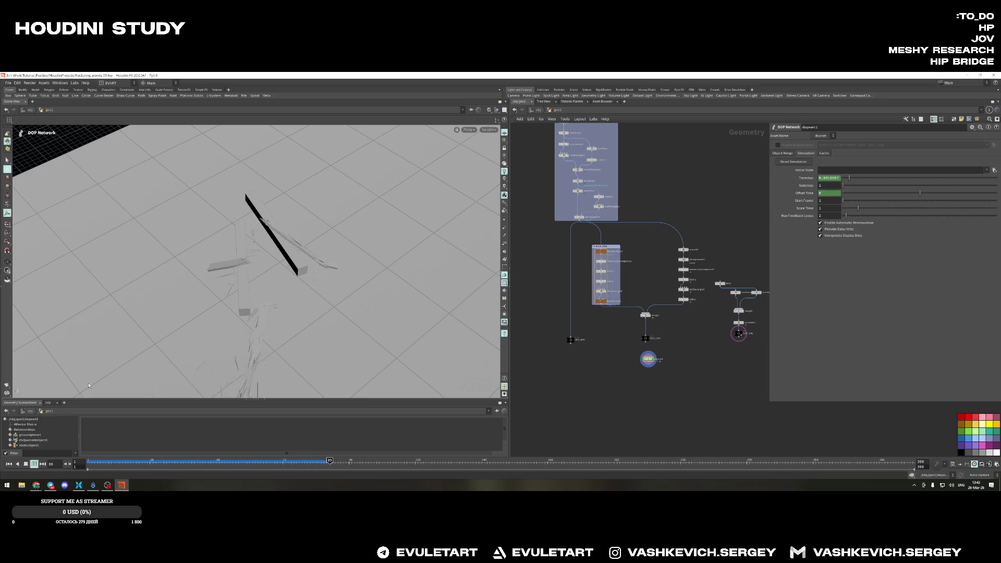
{"action": "key", "text": "ctrl+Up"}
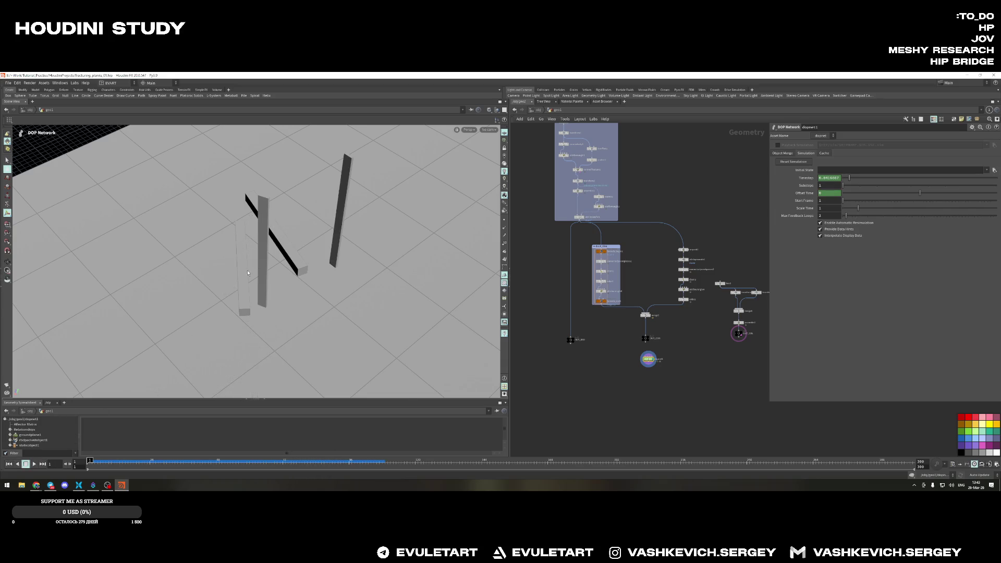
{"action": "middle_click_drag", "start_coordinate": [588, 125], "coordinate": [612, 218]}
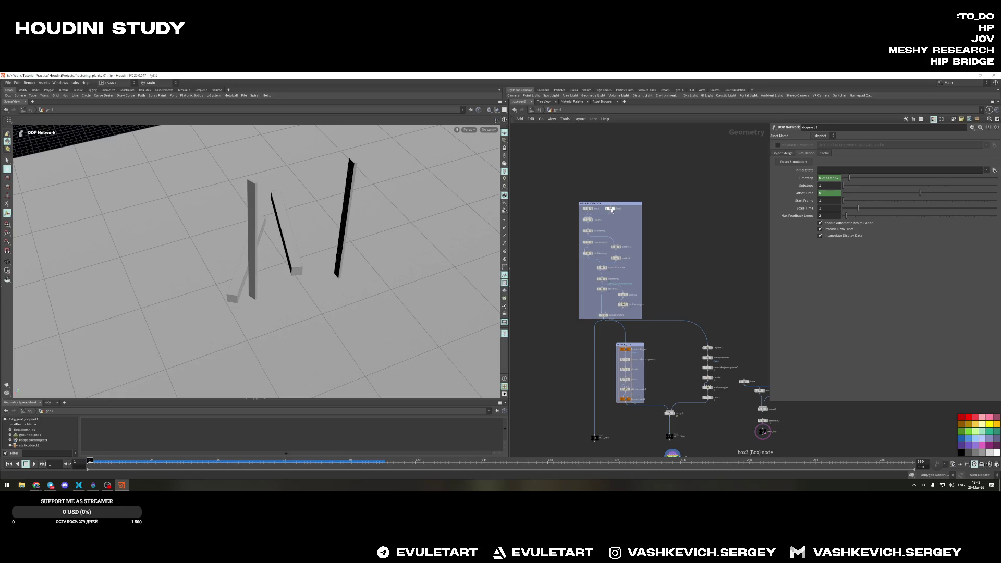
Show the box node's settings, then the DOP network's, while adjusting the view
{"action": "left_click", "coordinate": [610, 208]}
{"action": "mouse_move", "coordinate": [258, 235]}
{"action": "left_mouse_down", "text": "alt"}
{"action": "mouse_move", "coordinate": [259, 158]}
{"action": "mouse_move", "coordinate": [252, 171]}
{"action": "left_mouse_up", "text": "alt"}
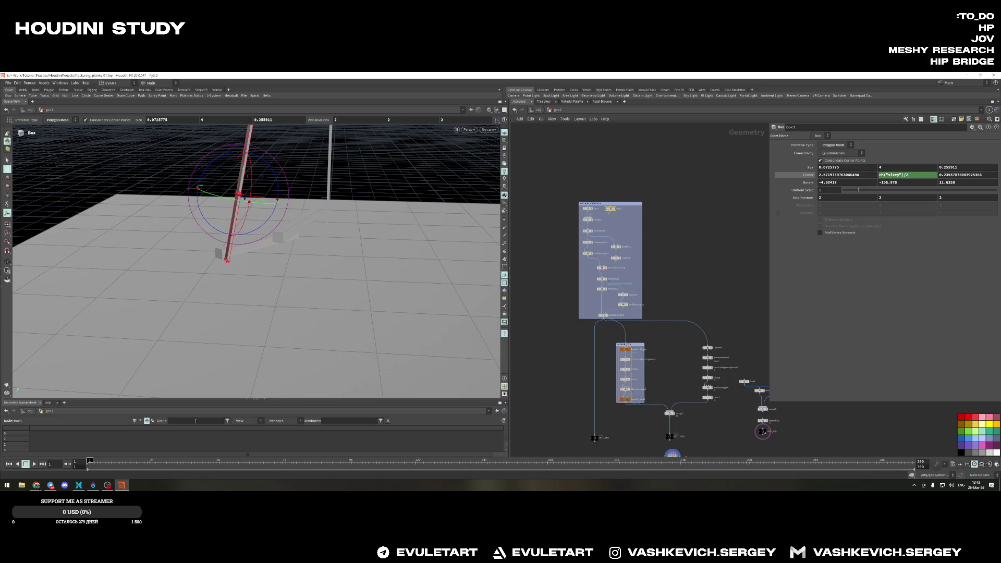
{"action": "scroll", "coordinate": [657, 328], "scroll_direction": "down", "scroll_amount": 2}
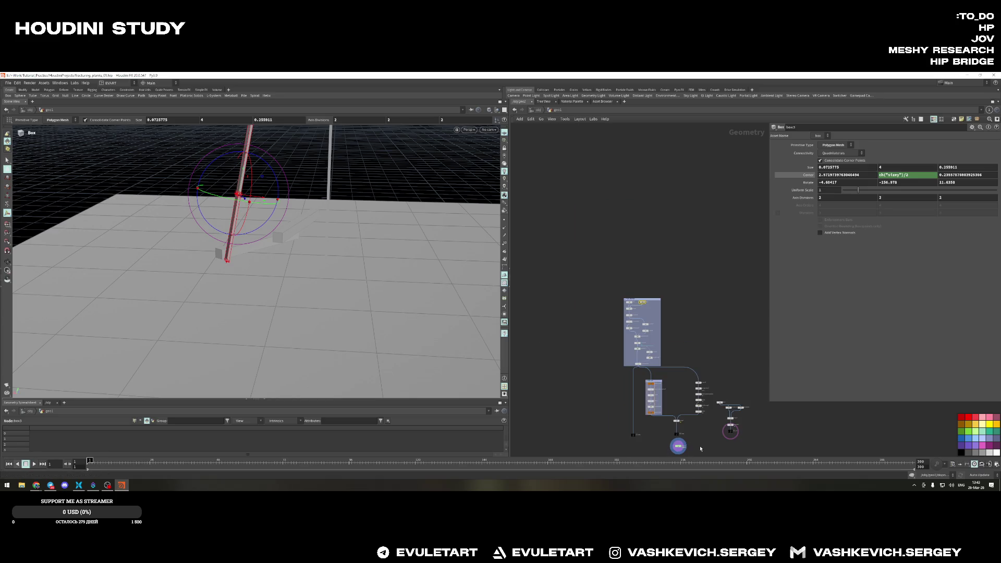
{"action": "left_click", "coordinate": [677, 446]}
{"action": "left_click_drag", "start_coordinate": [281, 235], "coordinate": [311, 293]}
{"action": "key", "text": "Return"}
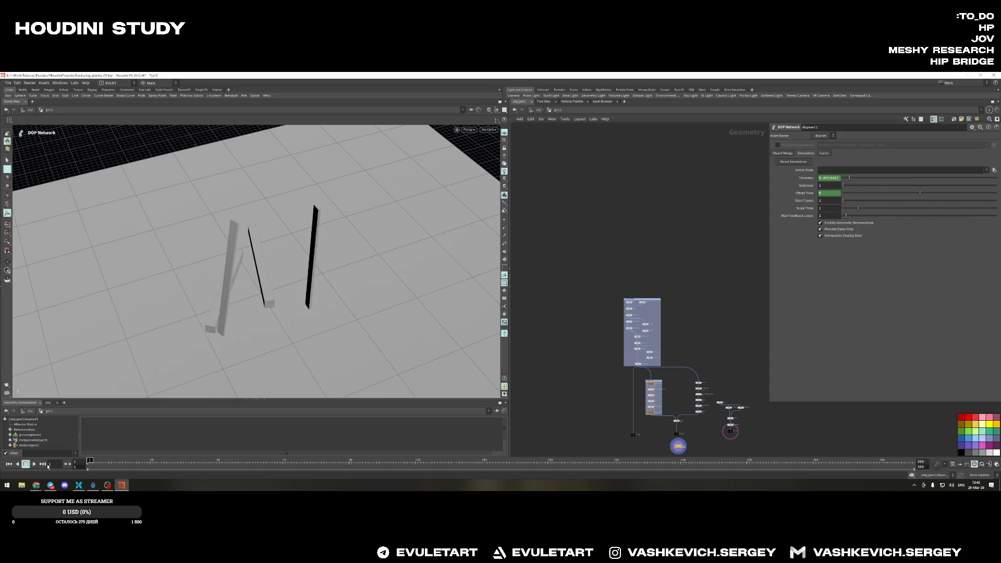
Play the poles falling, rewind to frame 1 and show box3's settings
{"action": "left_click", "coordinate": [33, 464]}
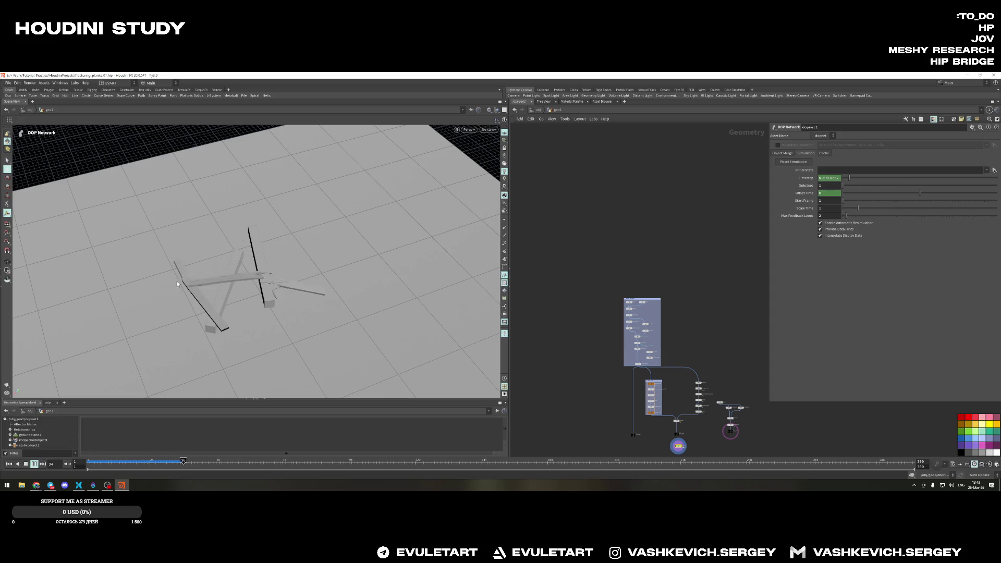
{"action": "left_click_drag", "start_coordinate": [168, 260], "coordinate": [340, 307], "text": "alt"}
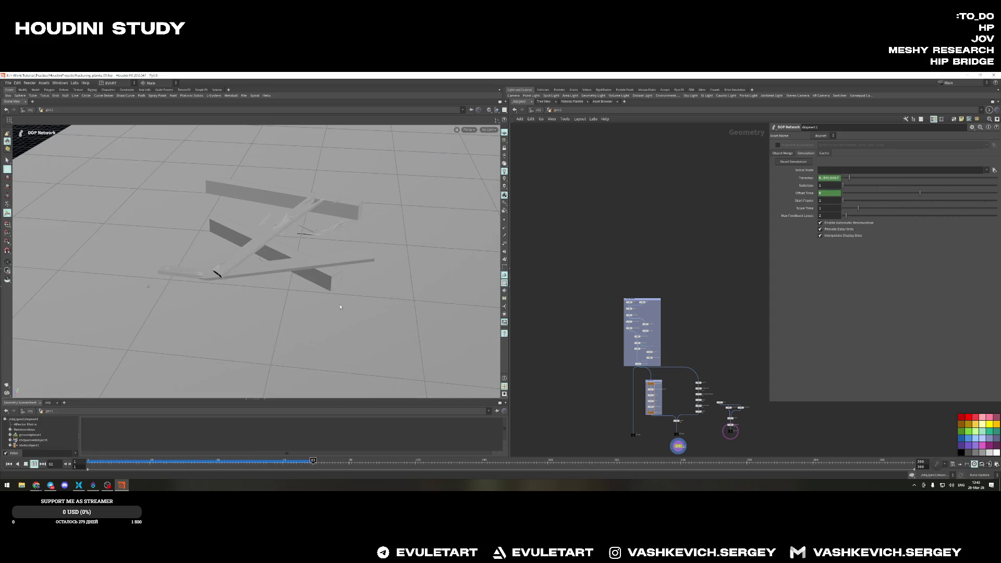
{"action": "left_click", "coordinate": [9, 464]}
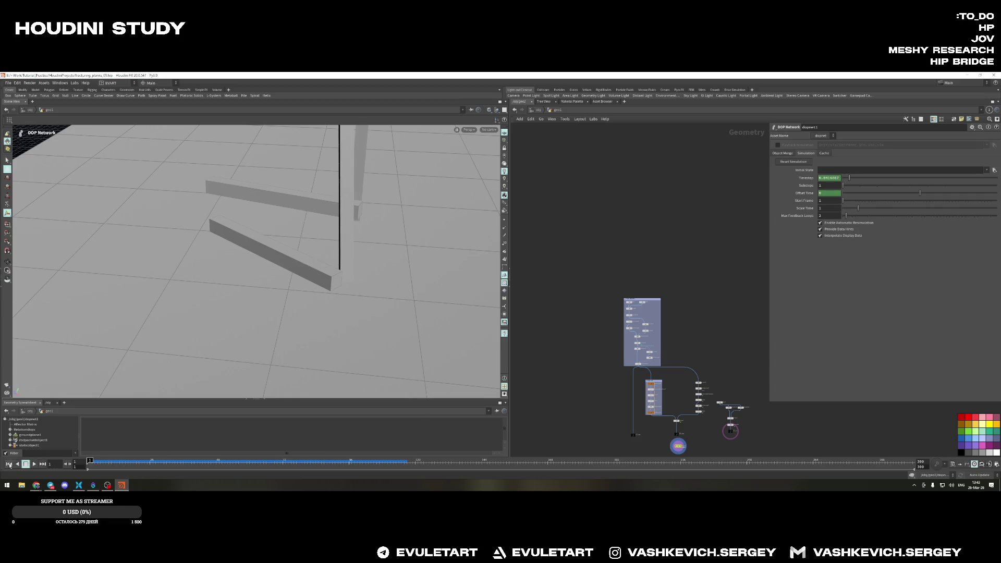
{"action": "scroll", "coordinate": [685, 330], "scroll_direction": "up", "scroll_amount": 3}
{"action": "left_click", "coordinate": [631, 272]}
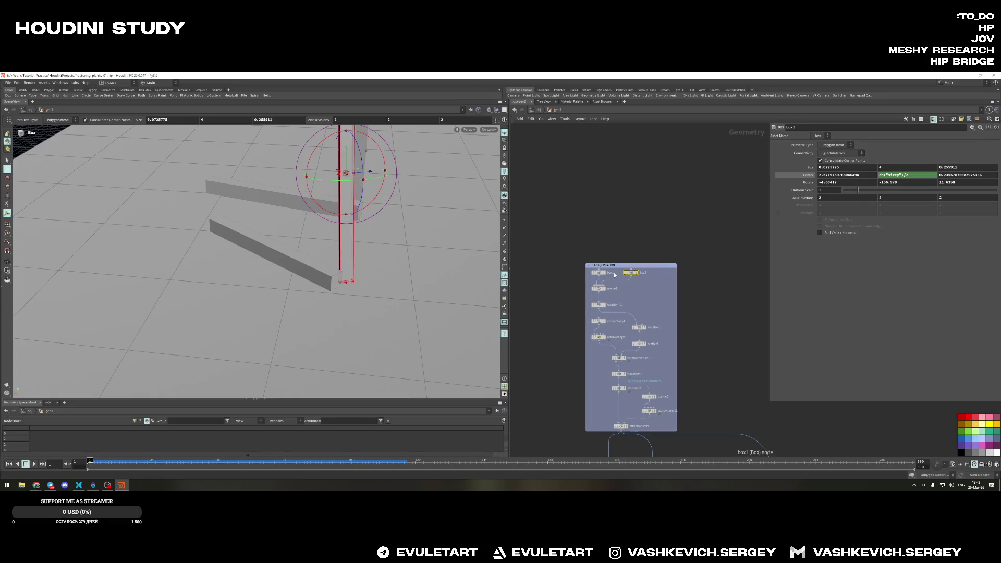
From the DOP network, play, rewind and replay the plank breaking until about frame 117
{"action": "left_click", "coordinate": [467, 300]}
{"action": "key", "text": "Up"}
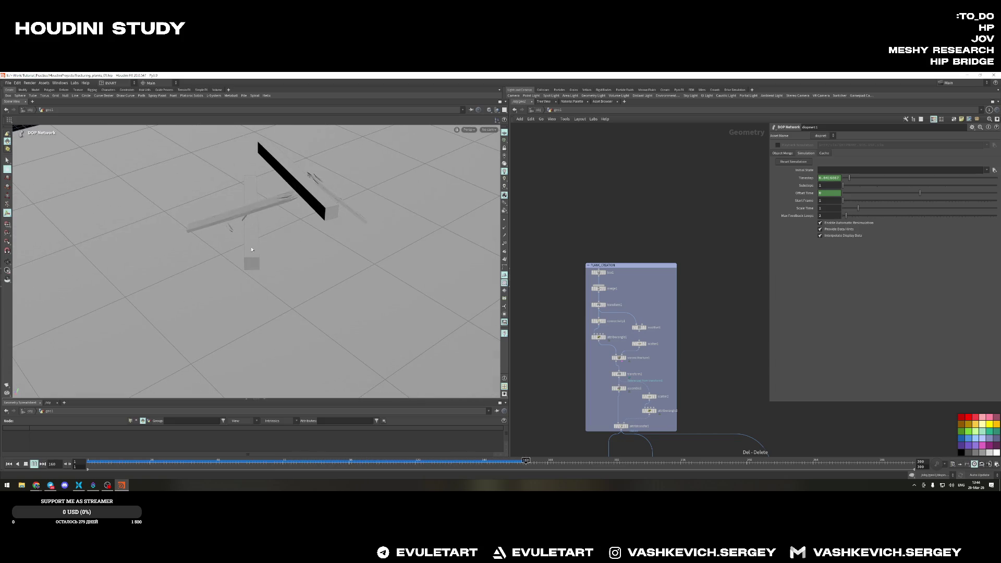
{"action": "key", "text": "ctrl+Up"}
{"action": "mouse_move", "coordinate": [291, 178]}
{"action": "left_mouse_down", "text": "alt"}
{"action": "mouse_move", "coordinate": [267, 257]}
{"action": "mouse_move", "coordinate": [286, 264]}
{"action": "left_mouse_up", "text": "alt"}
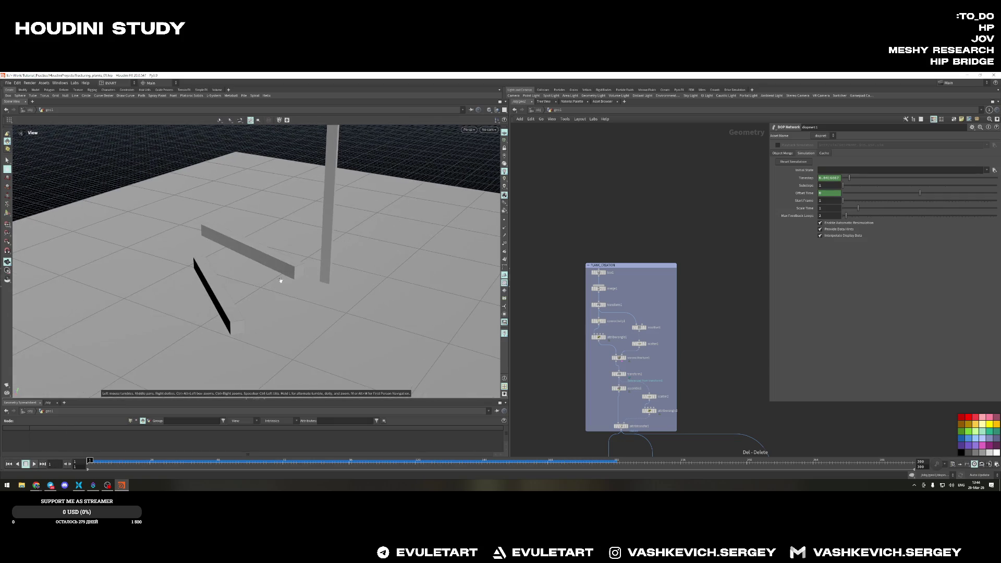
{"action": "key", "text": "Up"}
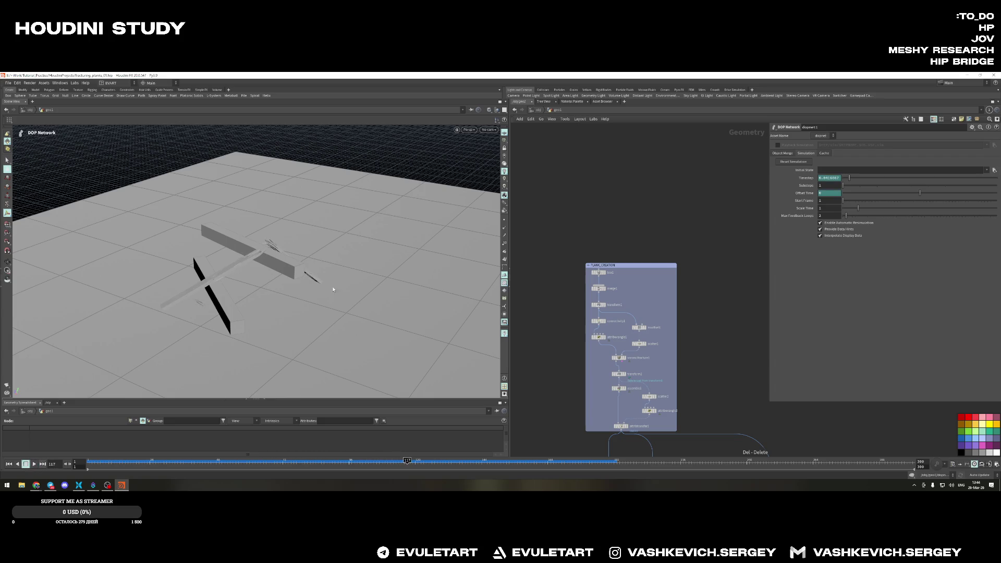
{"action": "mouse_move", "coordinate": [281, 282]}
{"action": "left_mouse_down", "text": "alt"}
{"action": "mouse_move", "coordinate": [274, 316]}
{"action": "mouse_move", "coordinate": [352, 210]}
{"action": "mouse_move", "coordinate": [406, 288]}
{"action": "mouse_move", "coordinate": [284, 234]}
{"action": "mouse_move", "coordinate": [362, 259]}
{"action": "mouse_move", "coordinate": [378, 199]}
{"action": "left_mouse_up", "text": "alt"}
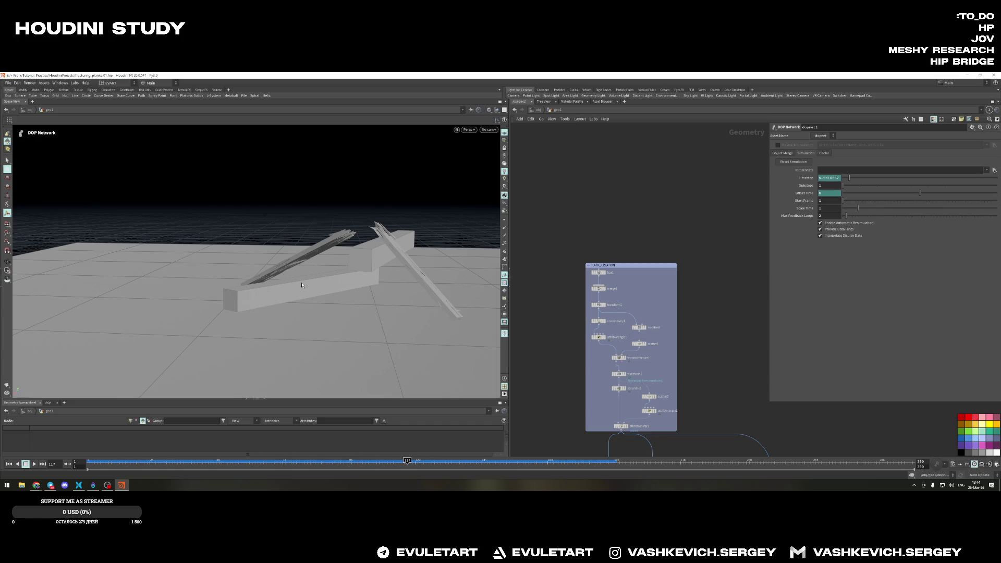
{"action": "left_click", "coordinate": [51, 485]}
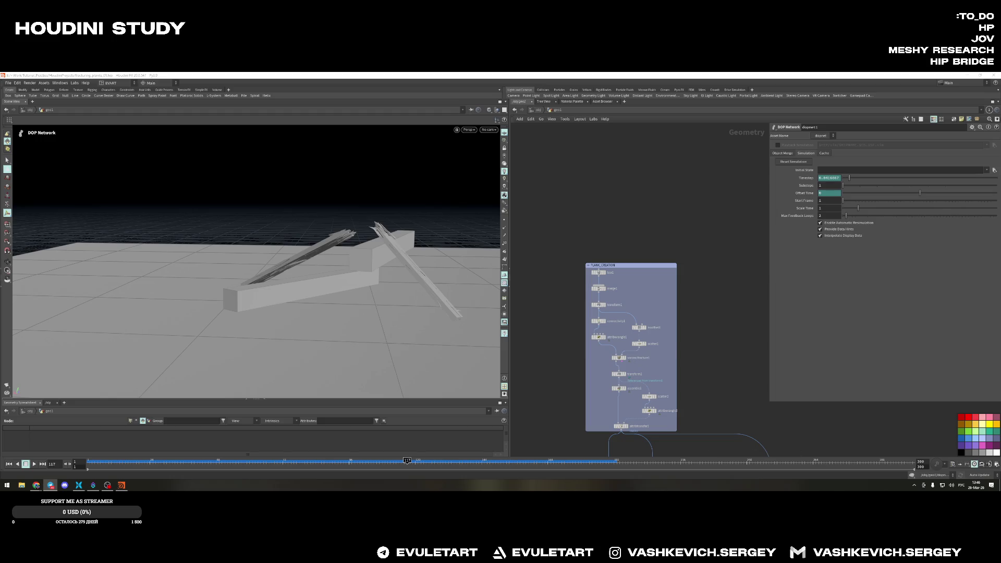
Inspect the shattered plank up close from several angles
{"action": "key", "text": "Escape"}
{"action": "mouse_move", "coordinate": [313, 258]}
{"action": "left_mouse_down"}
{"action": "mouse_move", "coordinate": [399, 265]}
{"action": "mouse_move", "coordinate": [276, 276]}
{"action": "left_mouse_up"}
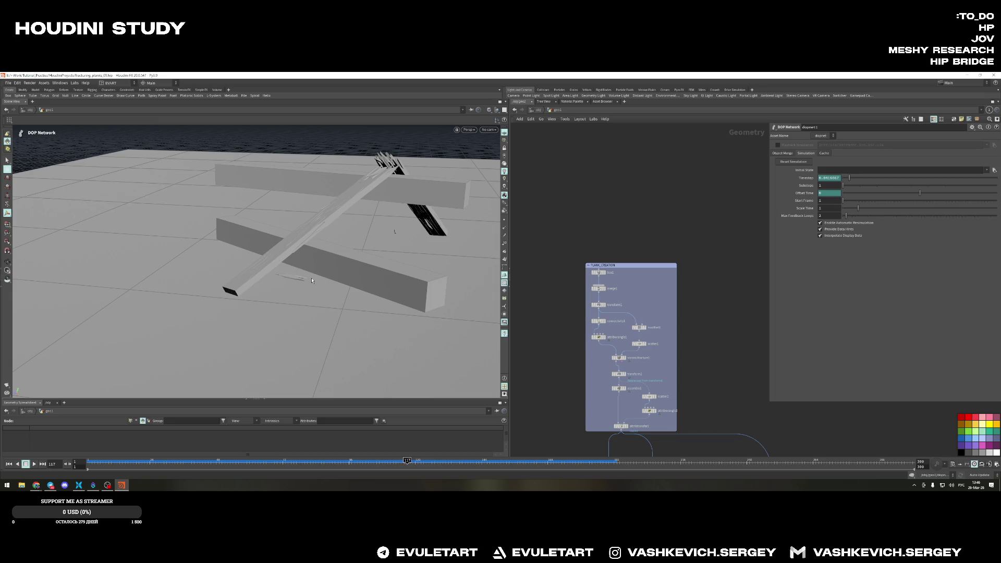
{"action": "key", "text": "Escape"}
{"action": "mouse_move", "coordinate": [369, 250]}
{"action": "left_mouse_down"}
{"action": "mouse_move", "coordinate": [420, 237]}
{"action": "mouse_move", "coordinate": [166, 232]}
{"action": "left_mouse_up"}
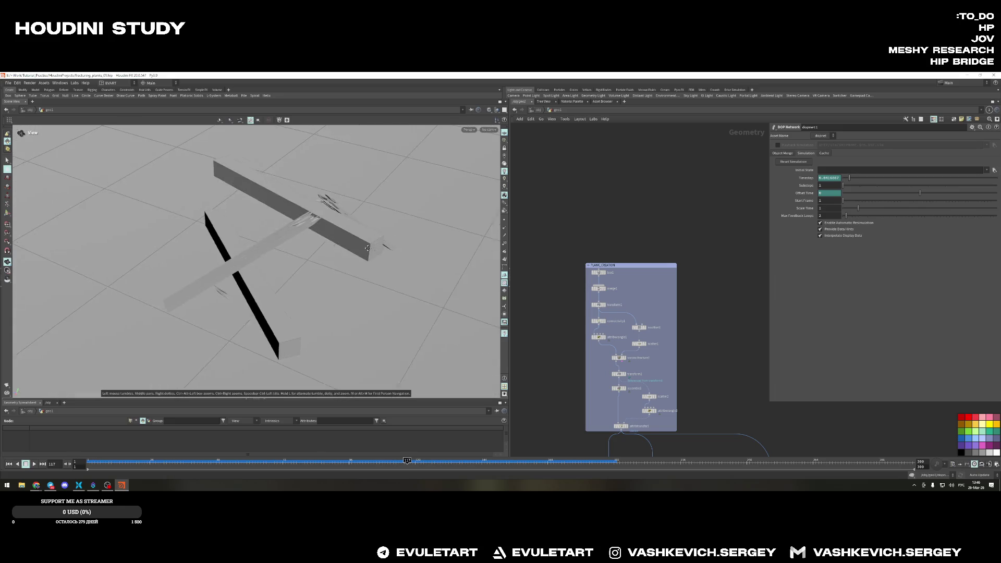
{"action": "left_click_drag", "start_coordinate": [167, 232], "coordinate": [396, 306]}
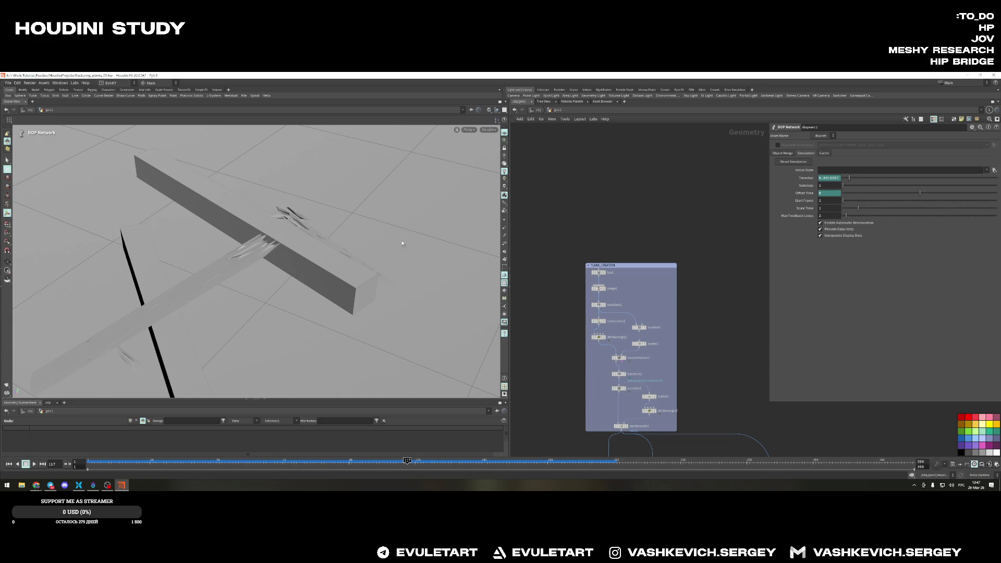
{"action": "key", "text": "Escape"}
{"action": "mouse_move", "coordinate": [408, 240]}
{"action": "left_mouse_down"}
{"action": "mouse_move", "coordinate": [312, 236]}
{"action": "mouse_move", "coordinate": [417, 244]}
{"action": "mouse_move", "coordinate": [303, 234]}
{"action": "mouse_move", "coordinate": [297, 258]}
{"action": "left_mouse_up"}
Replay and rewind the simulation, then dive into dopnet1 and show the Static Object settings
{"action": "left_click", "coordinate": [8, 464]}
{"action": "left_click", "coordinate": [34, 463]}
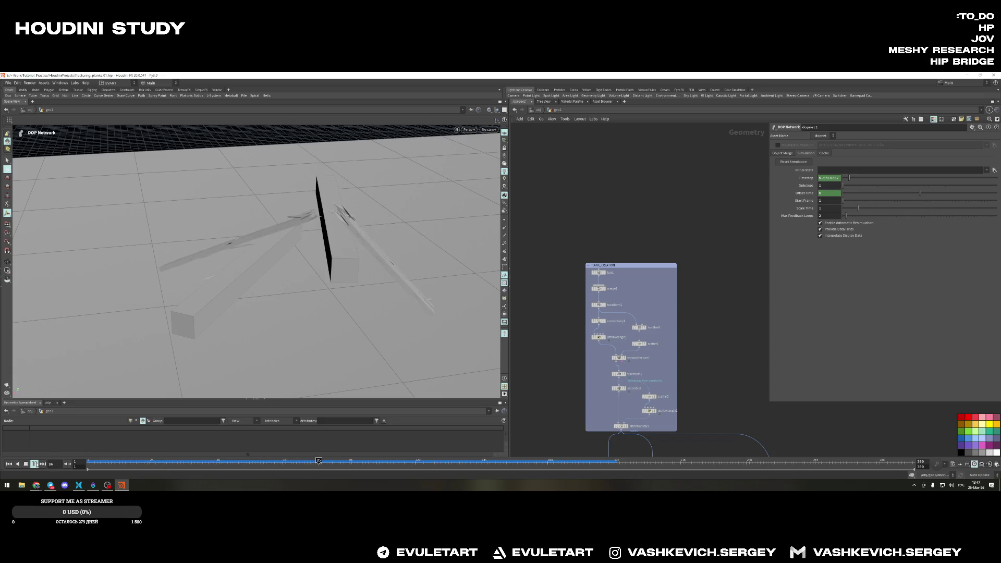
{"action": "mouse_move", "coordinate": [301, 259]}
{"action": "left_mouse_down"}
{"action": "mouse_move", "coordinate": [300, 238]}
{"action": "mouse_move", "coordinate": [322, 228]}
{"action": "mouse_move", "coordinate": [403, 253]}
{"action": "mouse_move", "coordinate": [386, 240]}
{"action": "mouse_move", "coordinate": [255, 237]}
{"action": "left_mouse_up"}
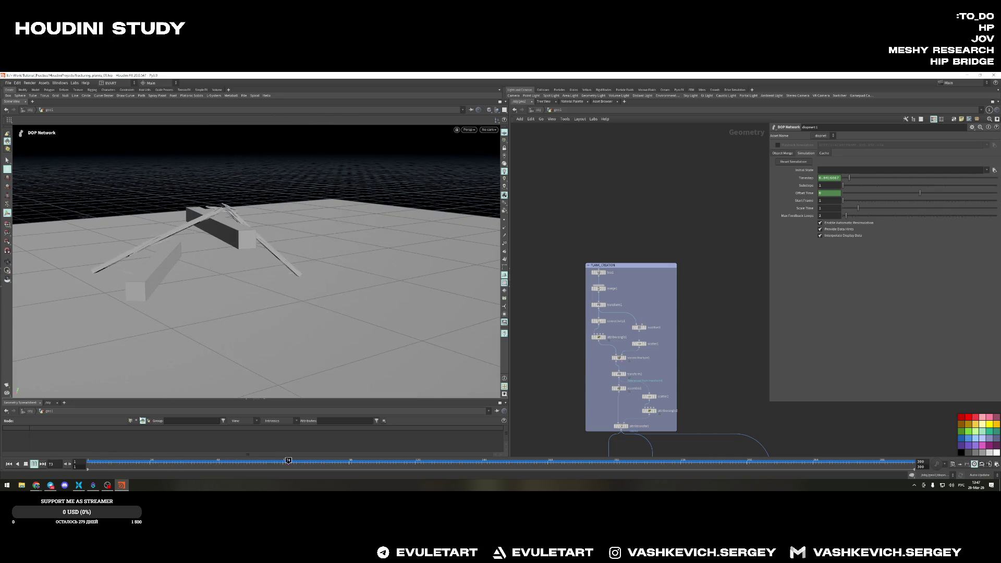
{"action": "key", "text": "Escape"}
{"action": "mouse_move", "coordinate": [169, 396]}
{"action": "left_mouse_down"}
{"action": "mouse_move", "coordinate": [302, 256]}
{"action": "mouse_move", "coordinate": [319, 210]}
{"action": "mouse_move", "coordinate": [437, 215]}
{"action": "left_mouse_up"}
{"action": "left_click", "coordinate": [9, 463]}
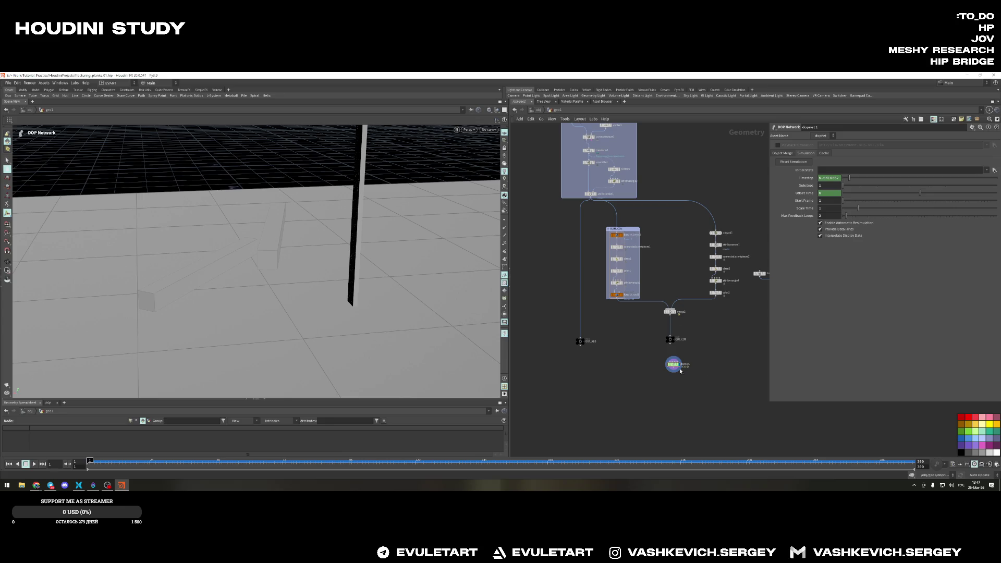
{"action": "key", "text": "Return"}
{"action": "left_click_drag", "start_coordinate": [637, 267], "coordinate": [637, 255]}
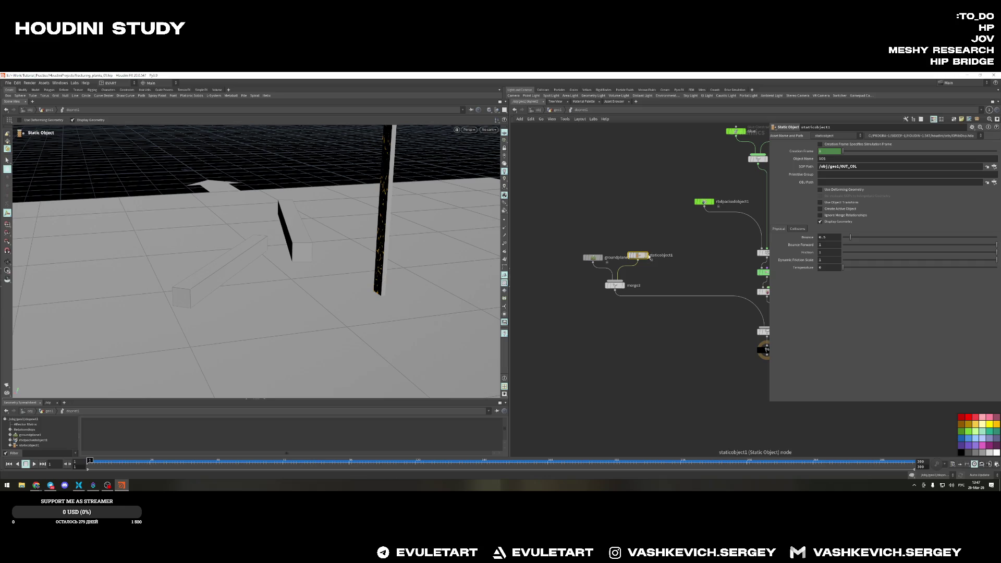
Display the collider geometry and raise staticobject1's Bounce from 0.5 to 1
{"action": "left_click", "coordinate": [646, 255]}
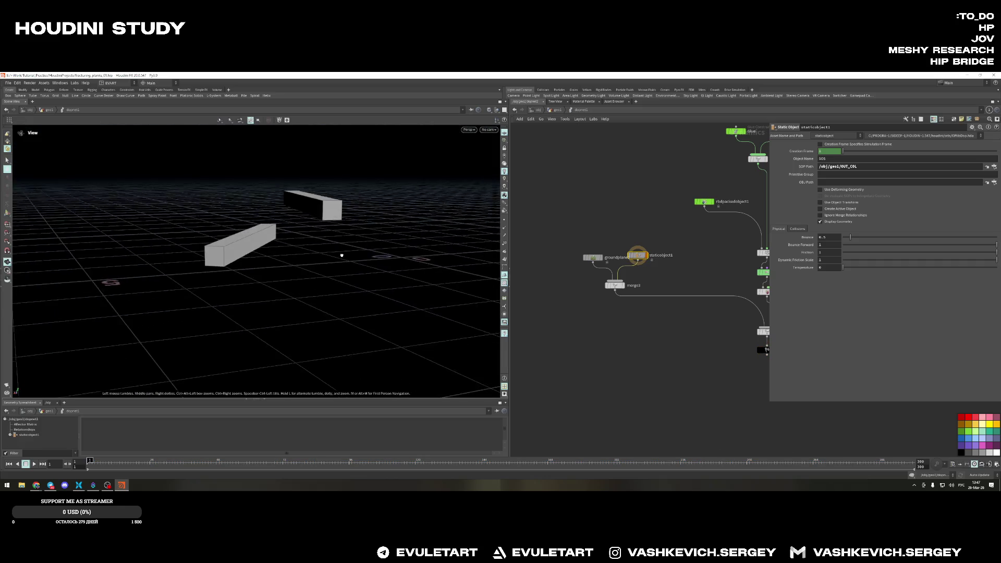
{"action": "left_click", "coordinate": [622, 285]}
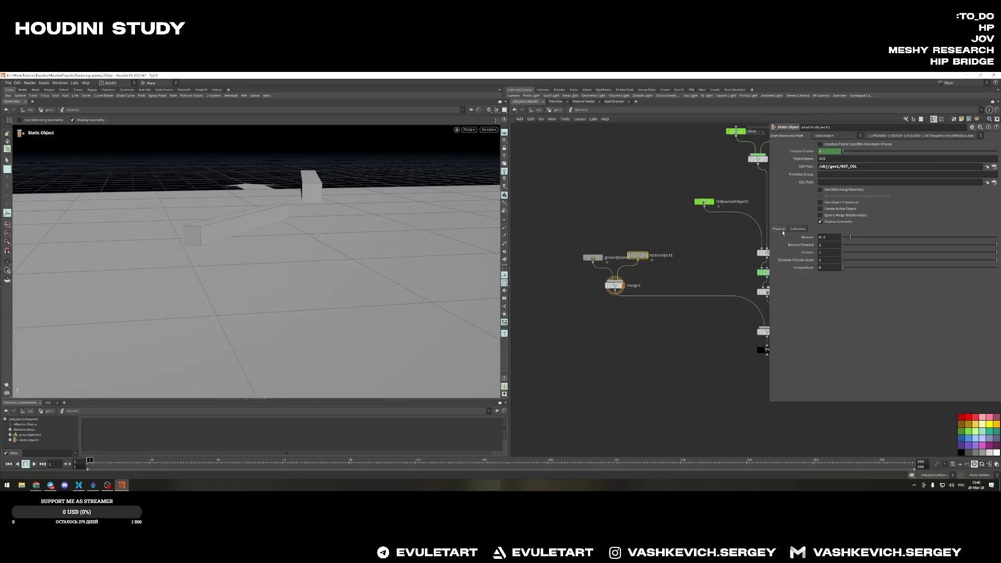
{"action": "left_click", "coordinate": [837, 238]}
{"action": "type", "text": "1"}
{"action": "key", "text": "Return"}
{"action": "left_click_drag", "start_coordinate": [365, 264], "coordinate": [375, 290], "text": "alt"}
{"action": "scroll", "coordinate": [658, 271], "scroll_direction": "down", "scroll_amount": 5}
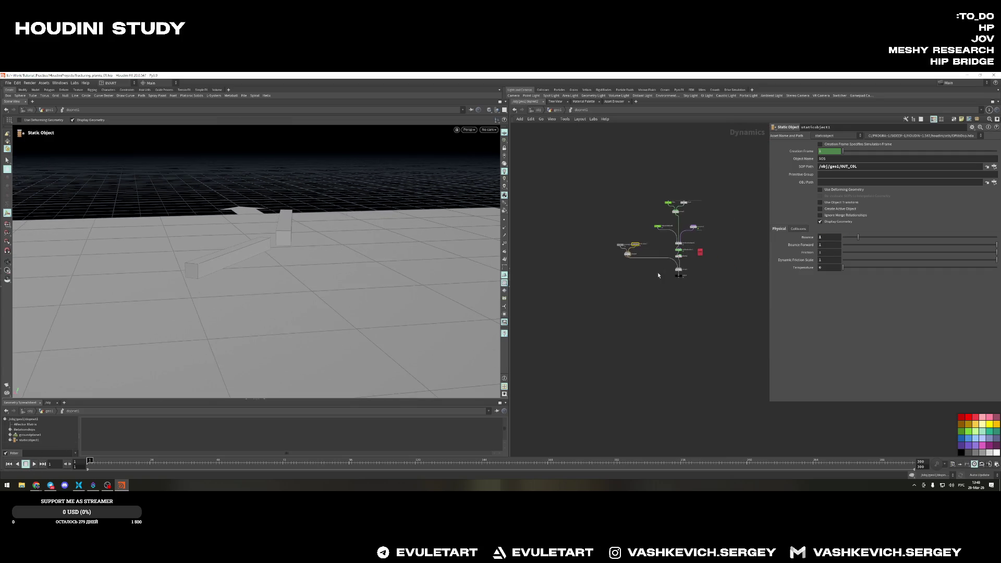
Select the output node and play the simulation briefly, stopping at frame 18
{"action": "left_click", "coordinate": [679, 274]}
{"action": "scroll", "coordinate": [704, 250], "scroll_direction": "up", "scroll_amount": 3}
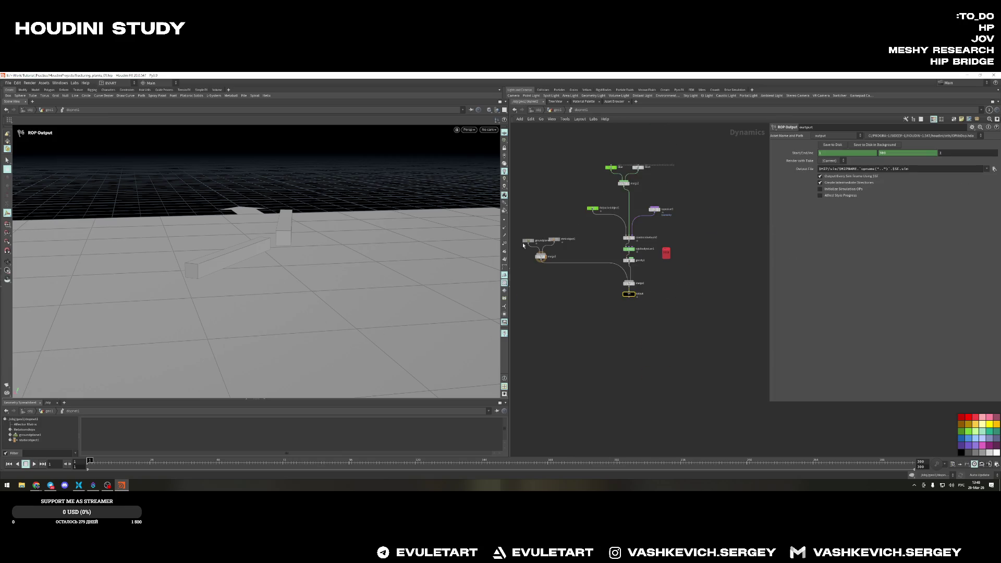
{"action": "left_click_drag", "start_coordinate": [313, 251], "coordinate": [312, 270], "text": "alt"}
{"action": "left_click", "coordinate": [33, 464]}
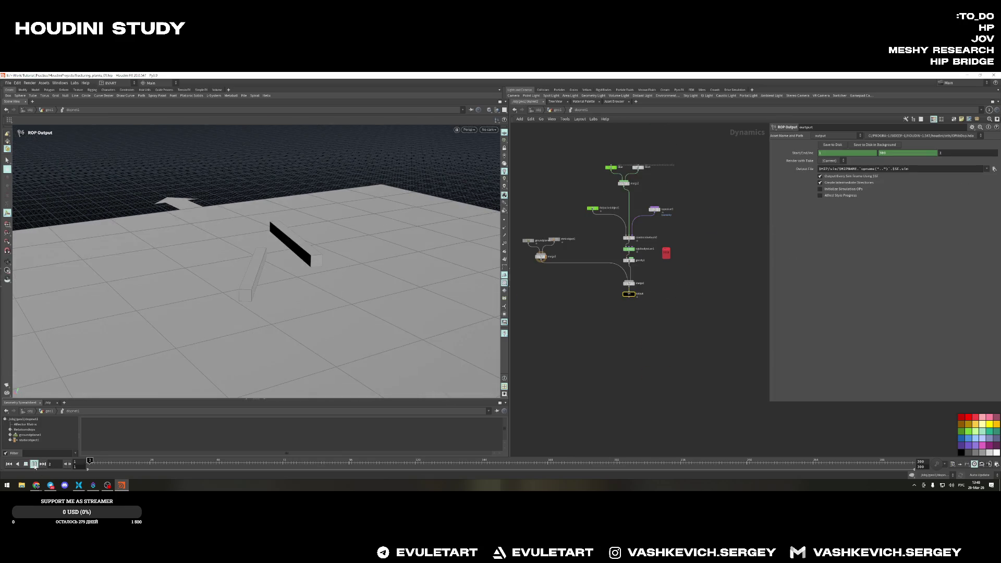
{"action": "left_click", "coordinate": [27, 465]}
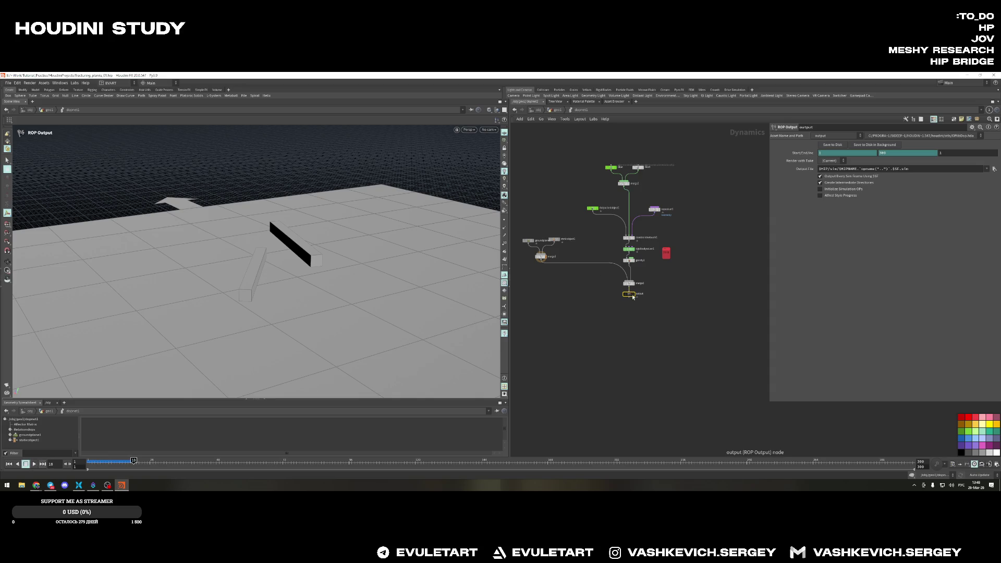
{"action": "left_click_drag", "start_coordinate": [341, 286], "coordinate": [341, 266], "text": "alt"}
Rewind clearing the cache from the RBD packed object and replay the bouncier collision, then rewind
{"action": "left_click", "coordinate": [588, 206]}
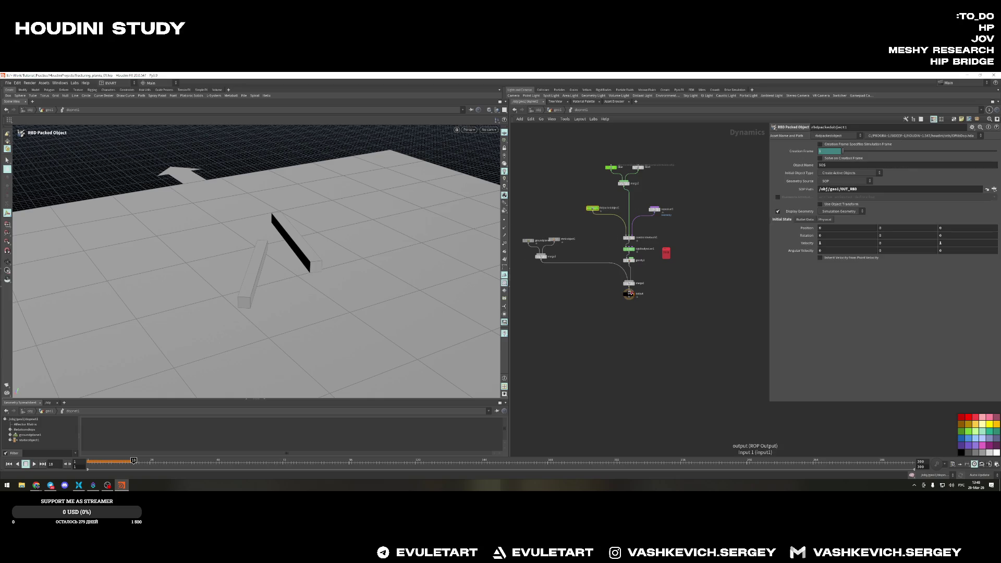
{"action": "scroll", "coordinate": [621, 247], "scroll_direction": "up", "scroll_amount": 3}
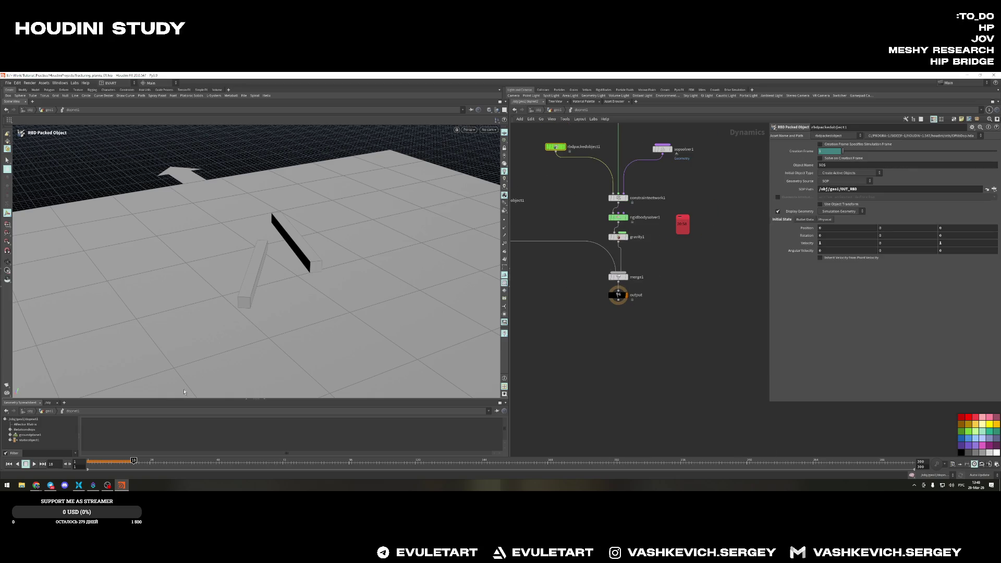
{"action": "key", "text": "ctrl+Up"}
{"action": "left_click", "coordinate": [34, 464]}
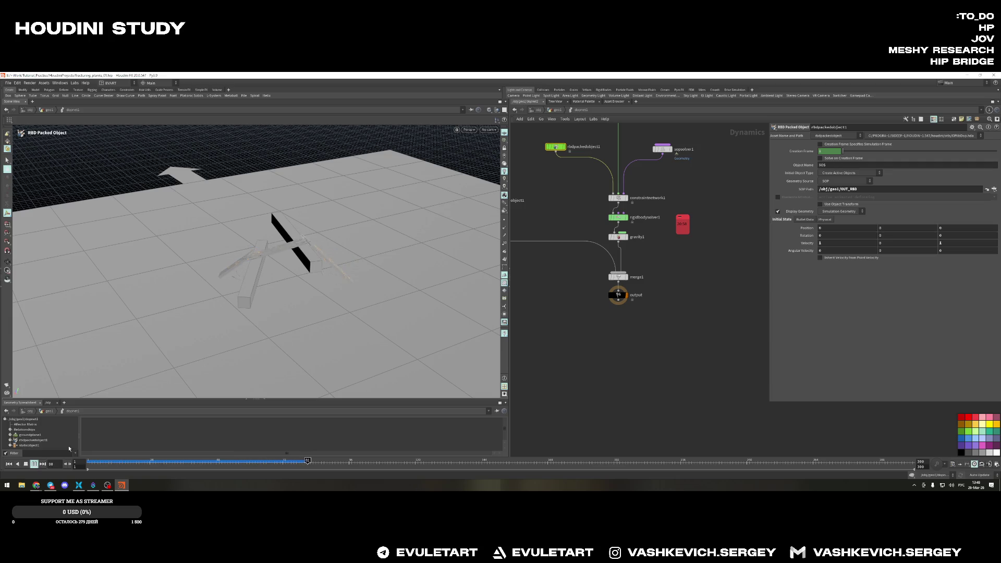
{"action": "key", "text": "Escape"}
{"action": "left_click_drag", "start_coordinate": [212, 196], "coordinate": [217, 287]}
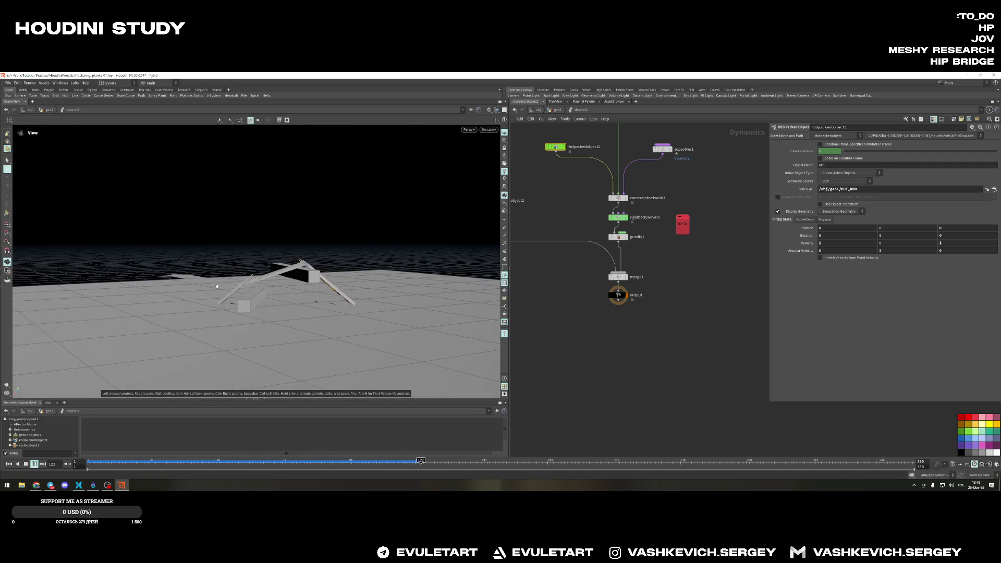
{"action": "key", "text": "Return"}
{"action": "left_click", "coordinate": [26, 464]}
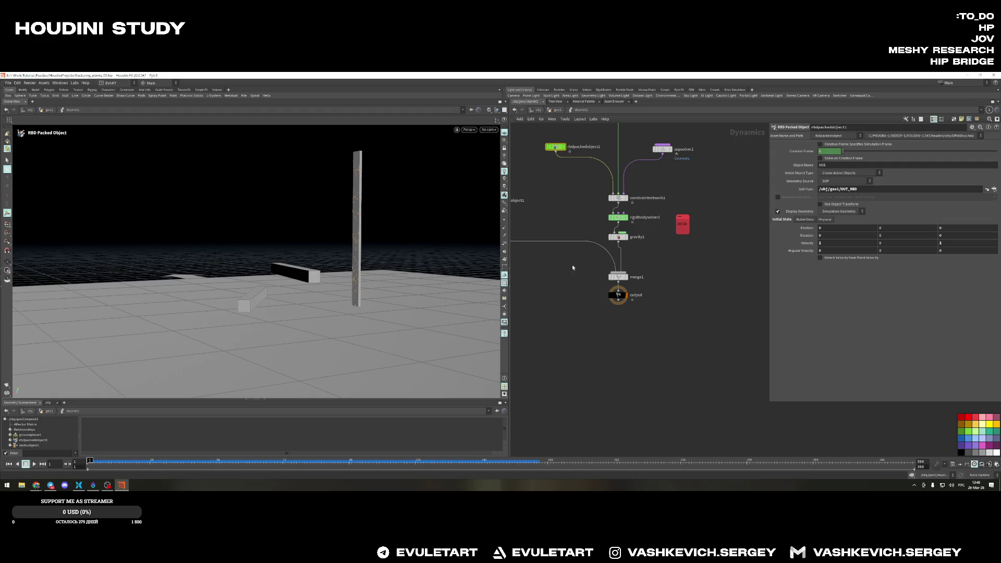
Select staticobject1 to review its settings, then go up to the geo1 network
{"action": "key", "text": "h"}
{"action": "left_click", "coordinate": [632, 248]}
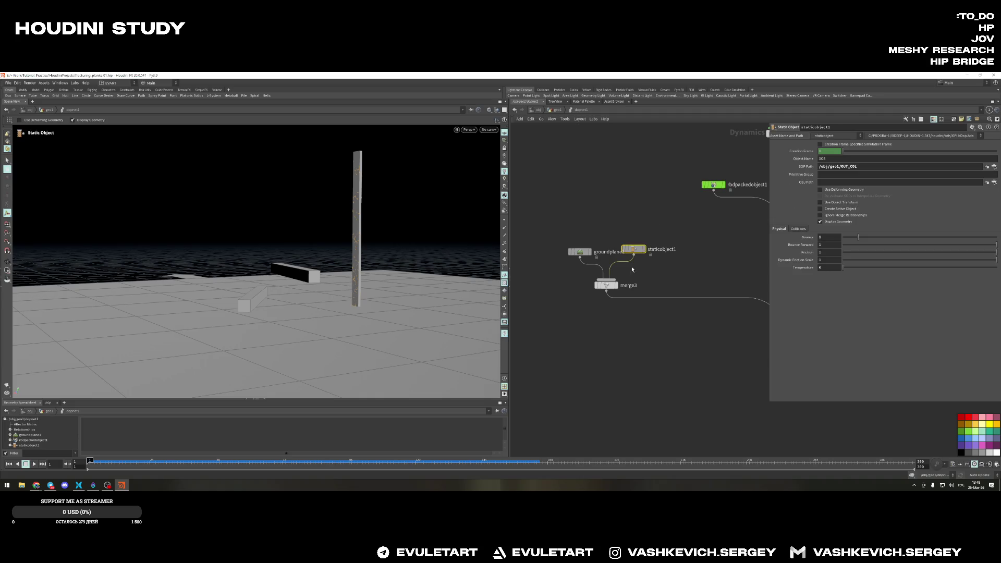
{"action": "left_click_drag", "start_coordinate": [635, 251], "coordinate": [640, 252]}
{"action": "left_click_drag", "start_coordinate": [479, 296], "coordinate": [462, 274], "text": "alt"}
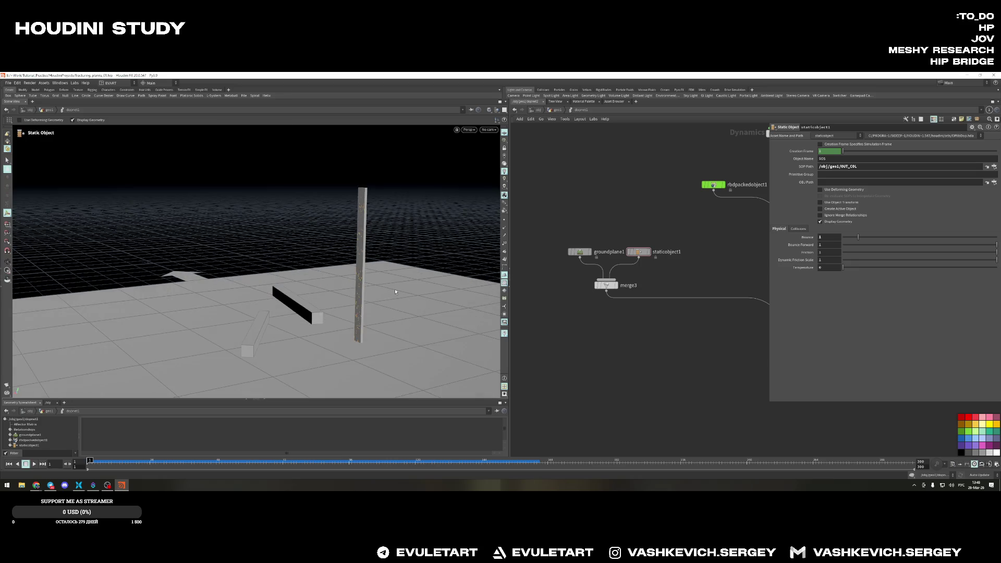
{"action": "middle_click_drag", "start_coordinate": [728, 340], "coordinate": [677, 272]}
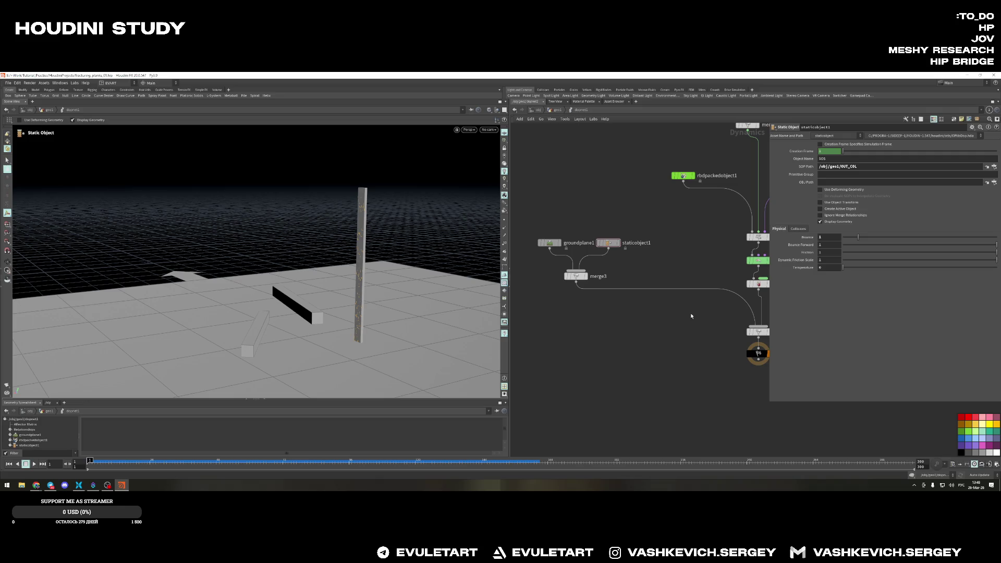
{"action": "key", "text": "u"}
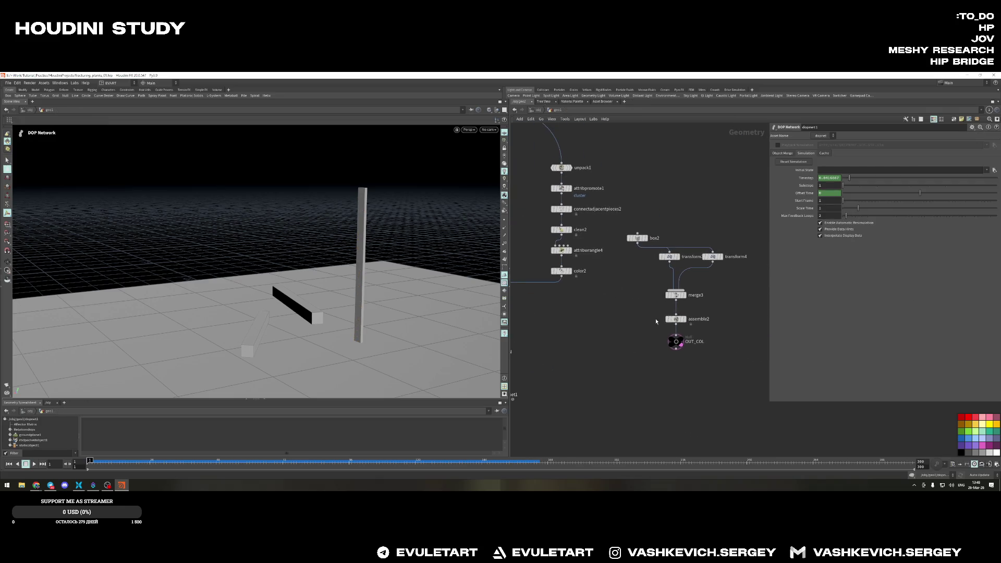
Inspect assemble2, merge3 and OUT_COL to view the two rotated collider boxes alone
{"action": "left_click", "coordinate": [674, 320]}
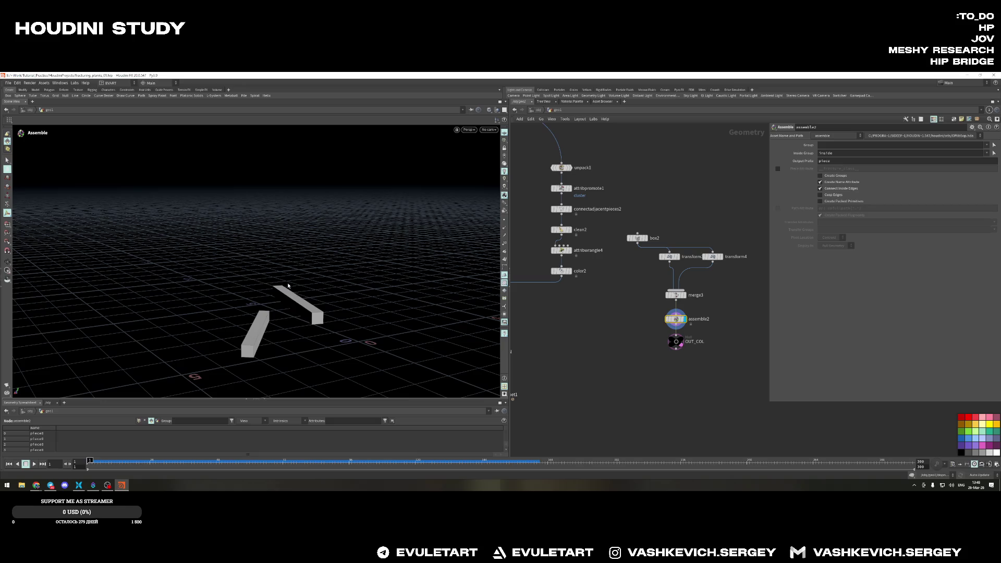
{"action": "left_click_drag", "start_coordinate": [289, 288], "coordinate": [310, 293], "text": "alt"}
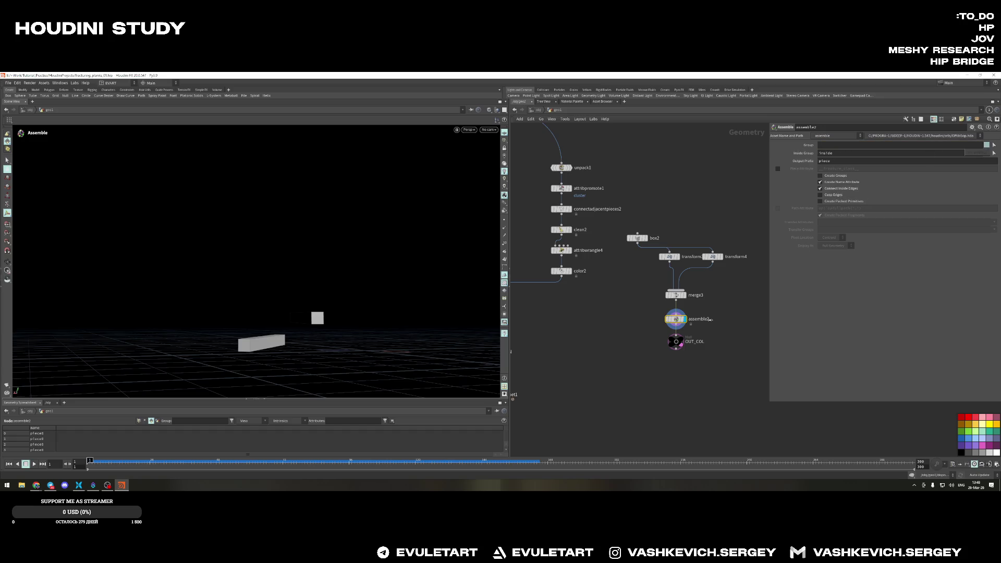
{"action": "scroll", "coordinate": [704, 316], "scroll_direction": "up", "scroll_amount": 2}
{"action": "key", "text": "Up"}
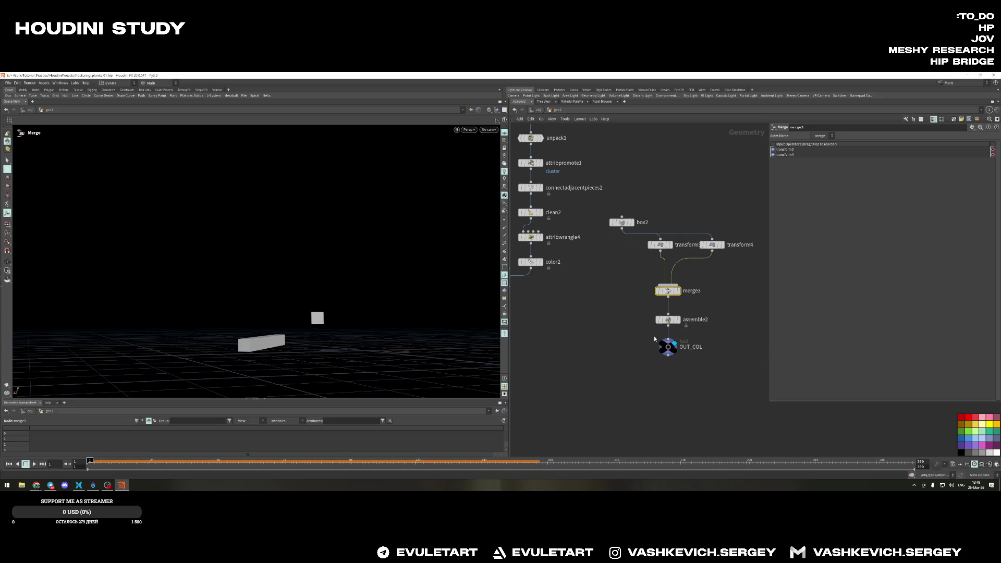
{"action": "left_click", "coordinate": [662, 343]}
{"action": "left_click_drag", "start_coordinate": [409, 330], "coordinate": [380, 341], "text": "alt"}
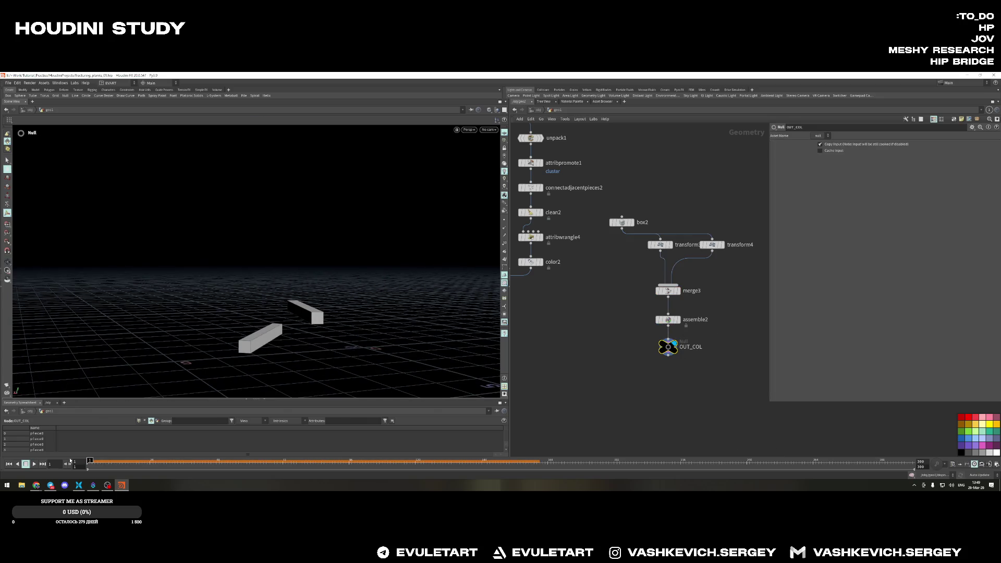
Navigate back up to the object level and select dopnet1 to display the full simulation
{"action": "key", "text": "u"}
{"action": "key", "text": "r"}
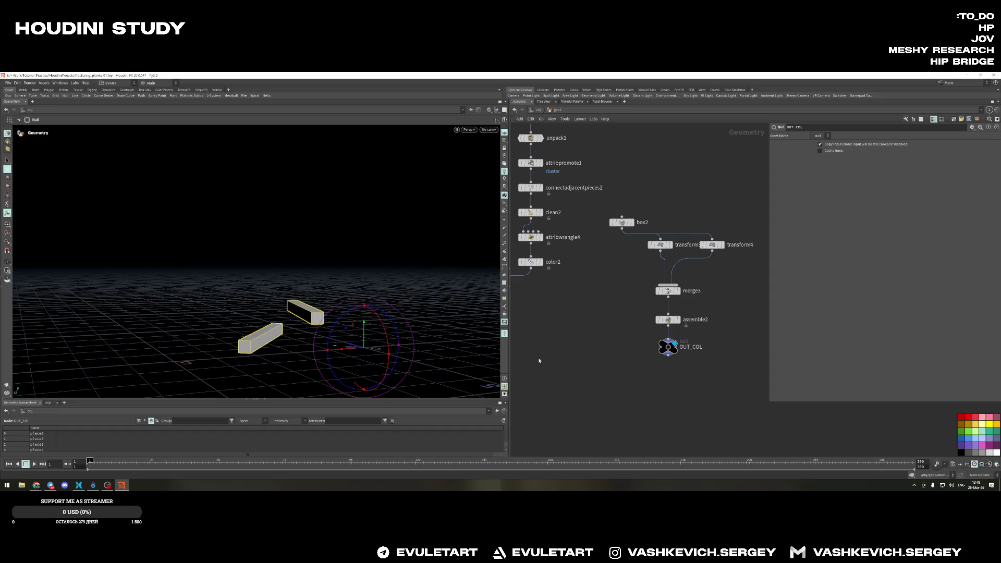
{"action": "key", "text": "u"}
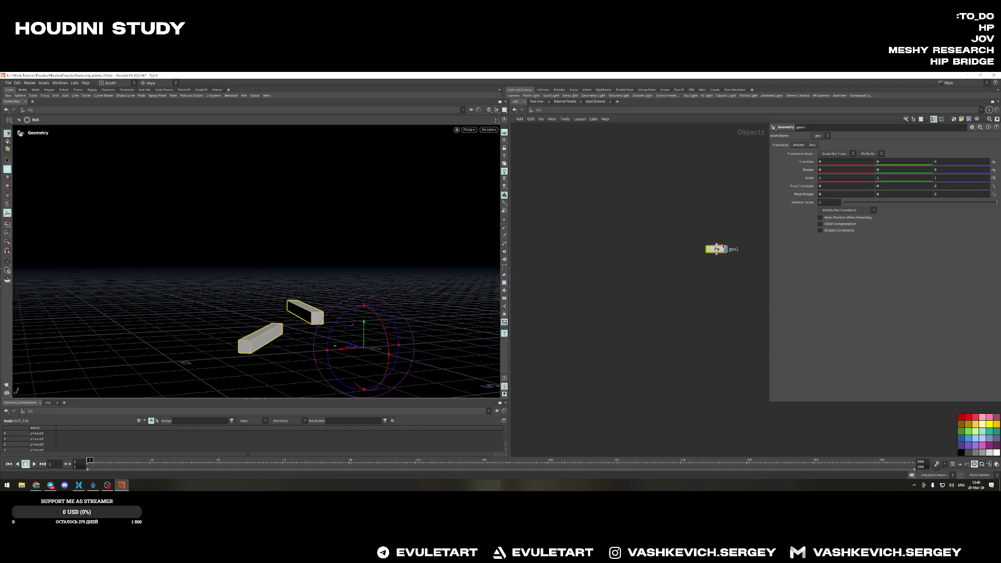
{"action": "key", "text": "i"}
{"action": "key", "text": "Escape"}
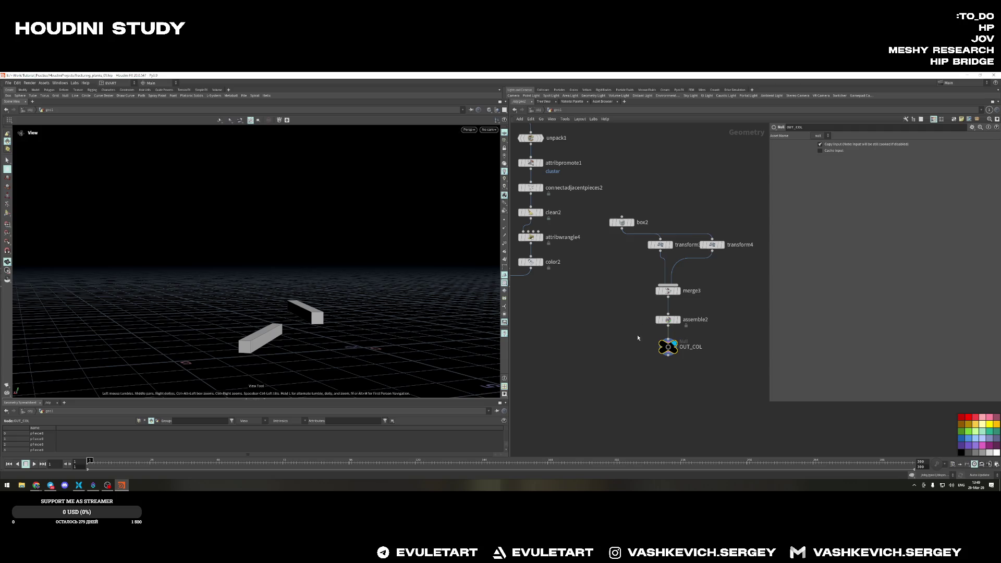
{"action": "key", "text": "u"}
{"action": "left_click", "coordinate": [609, 326]}
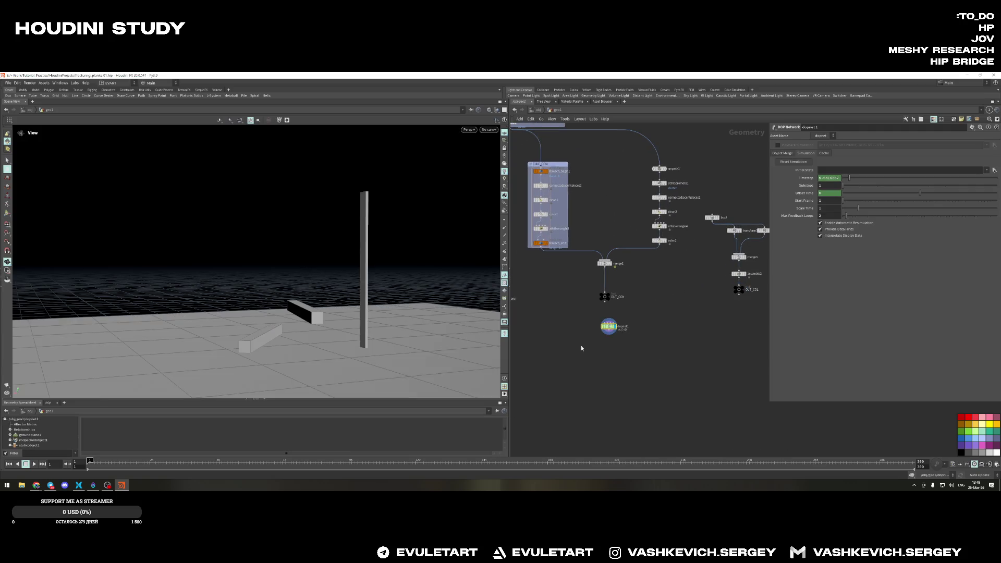
Play the simulation, rewind to the first frame and replay it from a new viewing angle
{"action": "key", "text": "Up"}
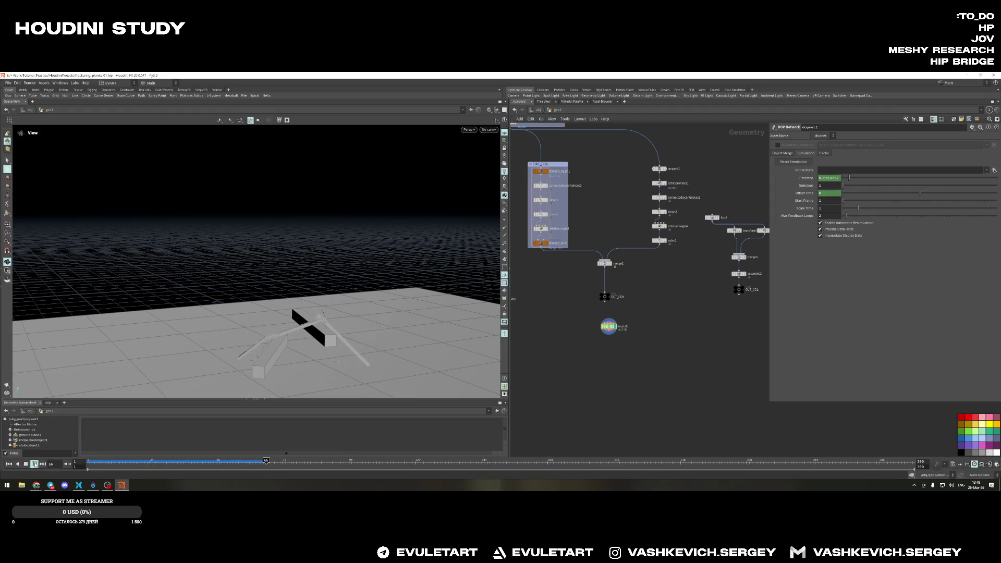
{"action": "key", "text": "ctrl+Up"}
{"action": "mouse_move", "coordinate": [360, 274]}
{"action": "left_mouse_down", "text": "alt"}
{"action": "mouse_move", "coordinate": [372, 284]}
{"action": "mouse_move", "coordinate": [336, 328]}
{"action": "left_mouse_up", "text": "alt"}
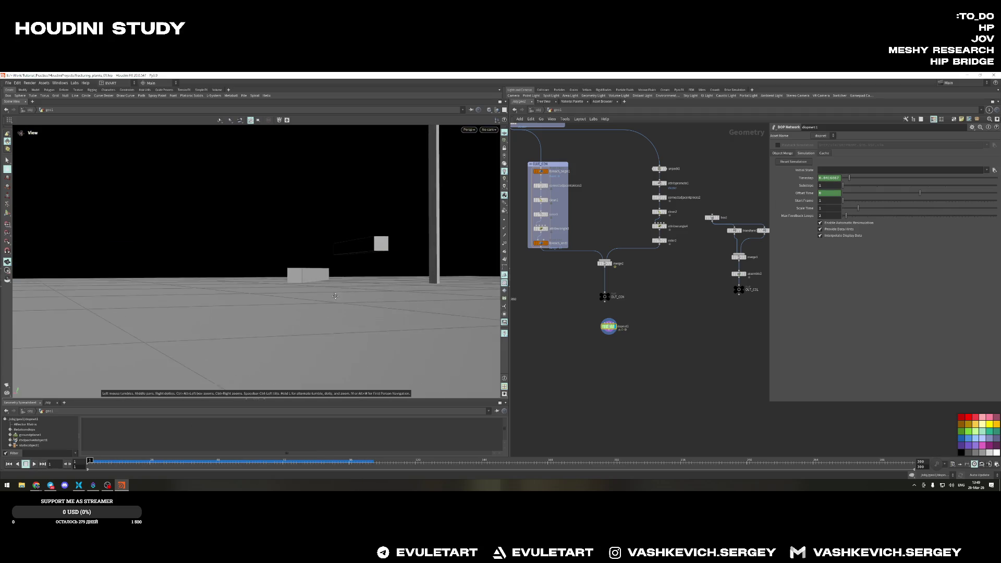
{"action": "left_click", "coordinate": [33, 463]}
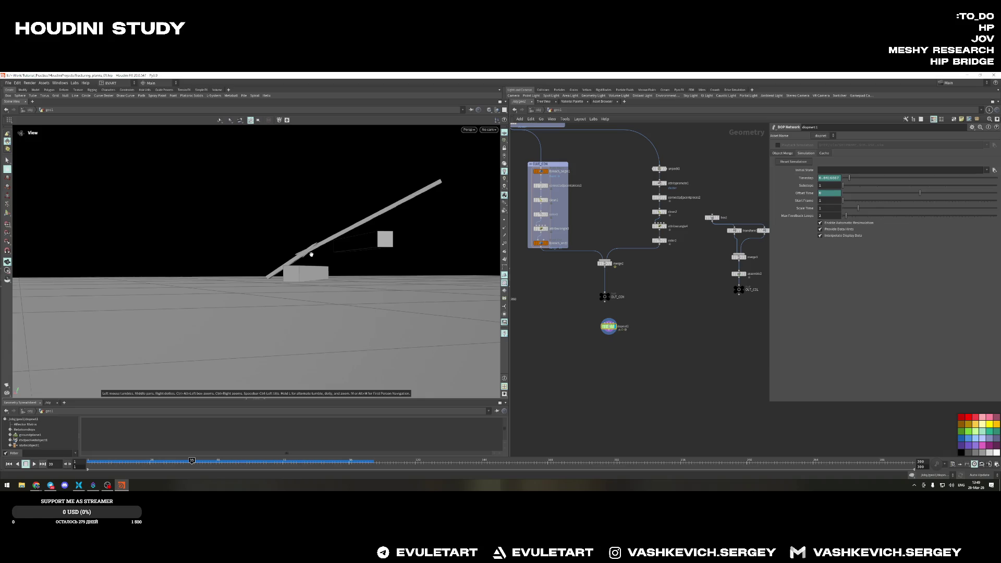
Dive into dopnet1 to reach the static collider object's settings
{"action": "middle_click_drag", "start_coordinate": [685, 253], "coordinate": [635, 251]}
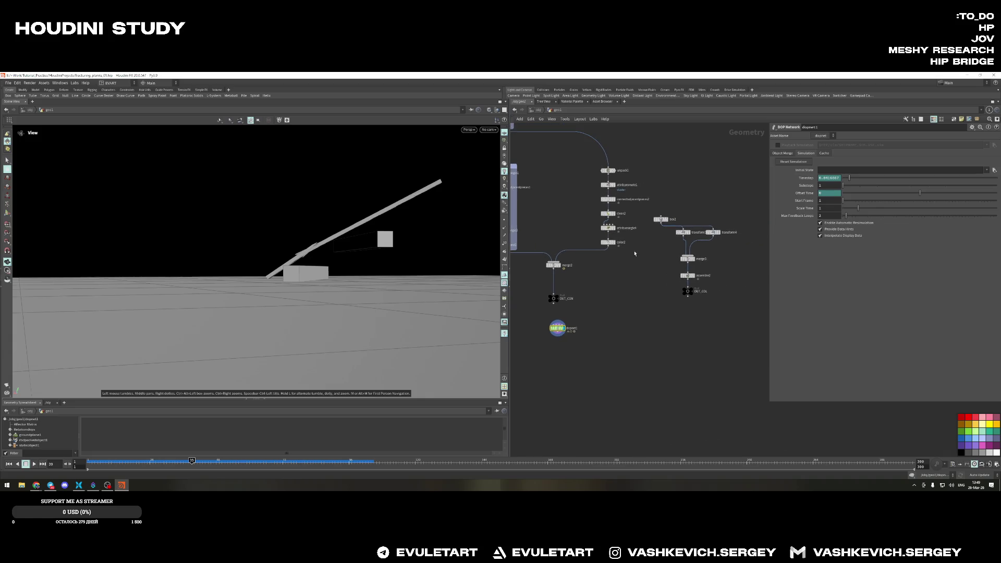
{"action": "double_click", "coordinate": [557, 328]}
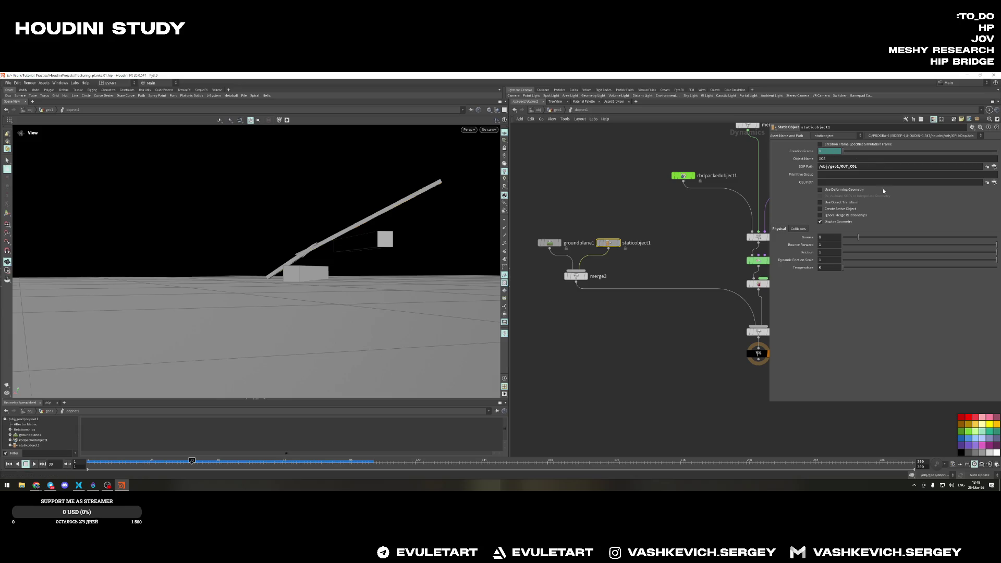
{"action": "type", "text": ".1"}
Lower staticobject1's Bounce to .1 on the Physical tab after trying a higher value
{"action": "key", "text": "Return"}
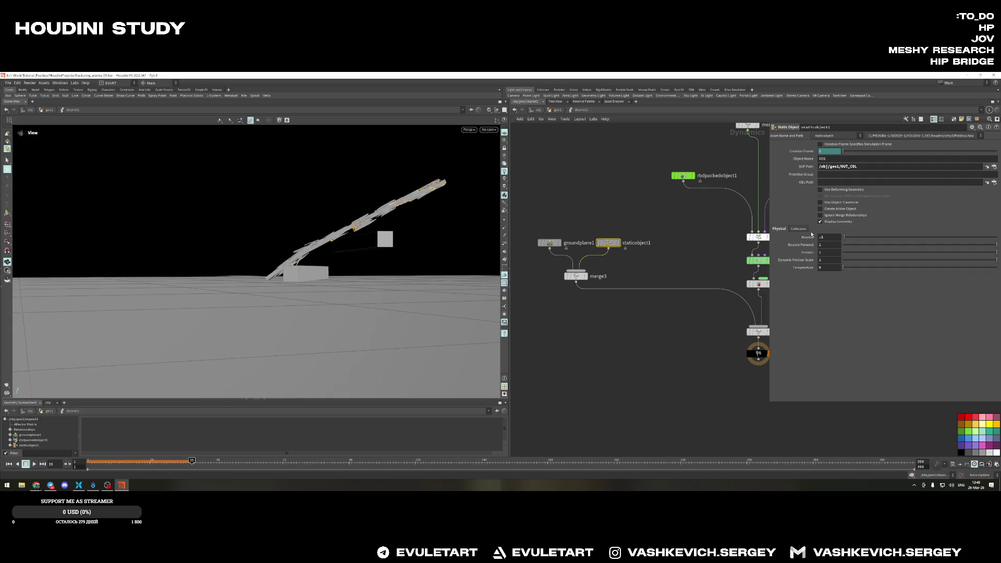
{"action": "left_click_drag", "start_coordinate": [887, 234], "coordinate": [948, 236]}
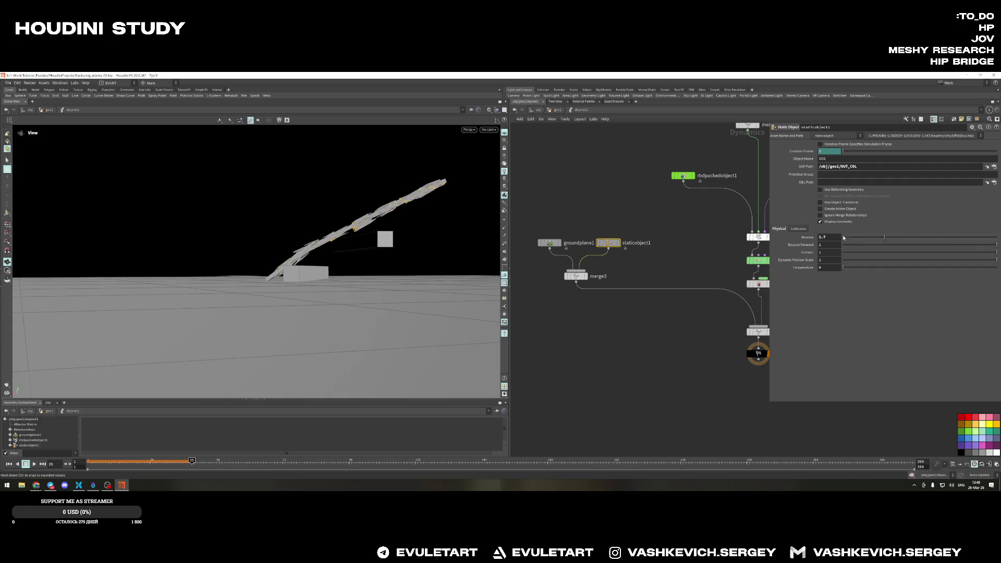
{"action": "left_click", "coordinate": [829, 236]}
{"action": "type", "text": ".1"}
{"action": "key", "text": "Return"}
Replay the simulation from the first frame and watch the plank tip onto the box from above
{"action": "left_click", "coordinate": [8, 463]}
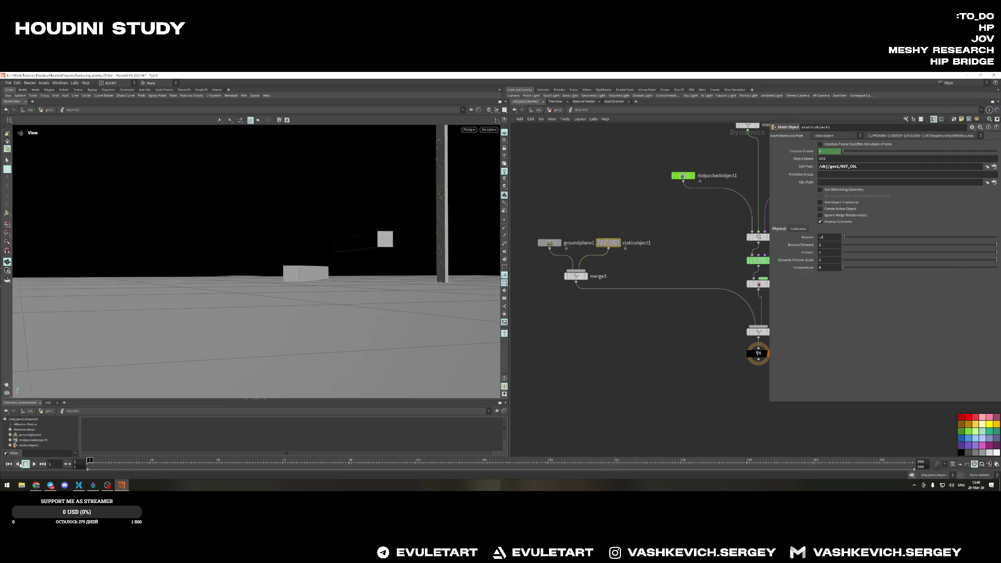
{"action": "left_click", "coordinate": [34, 464]}
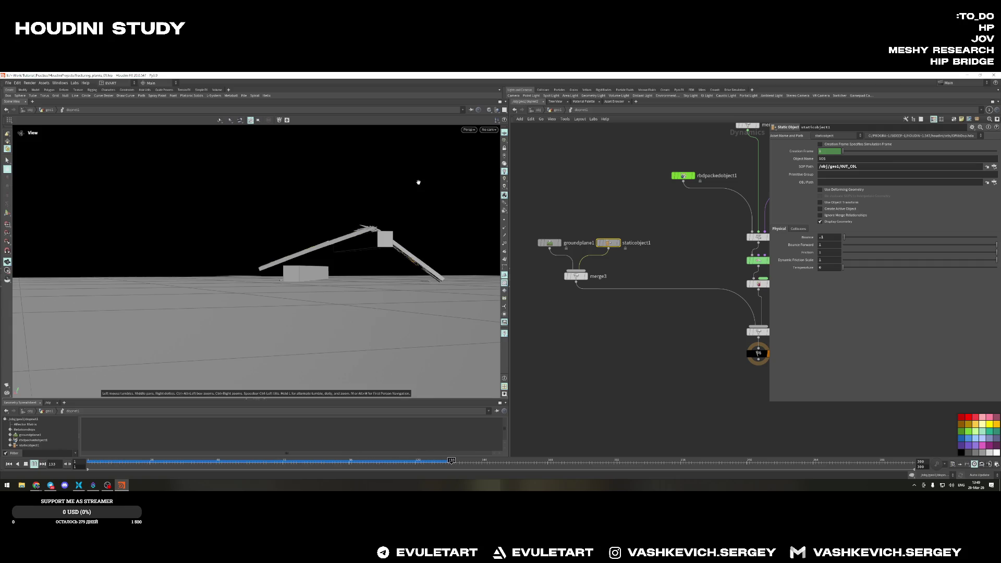
{"action": "left_click_drag", "start_coordinate": [418, 183], "coordinate": [160, 306]}
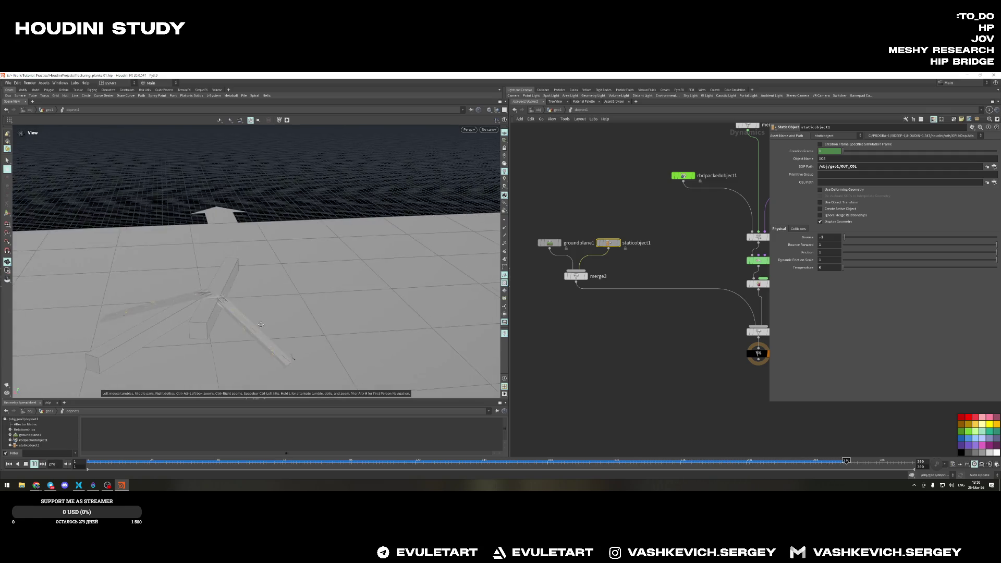
Extend the timeline end to frame 320, then set it to 260
{"action": "left_click_drag", "start_coordinate": [203, 349], "coordinate": [296, 307]}
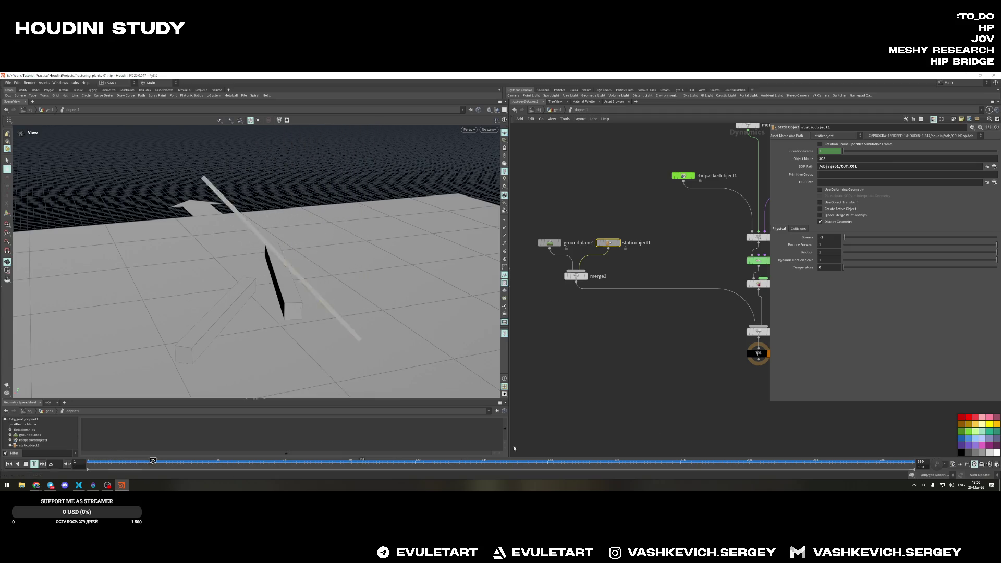
{"action": "type", "text": "3"}
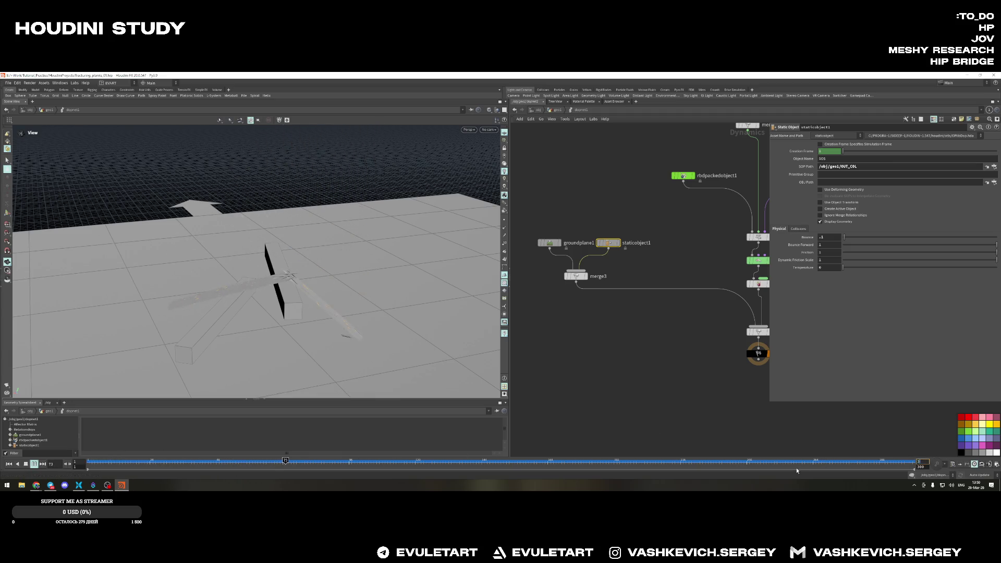
{"action": "type", "text": "20"}
{"action": "key", "text": "Return"}
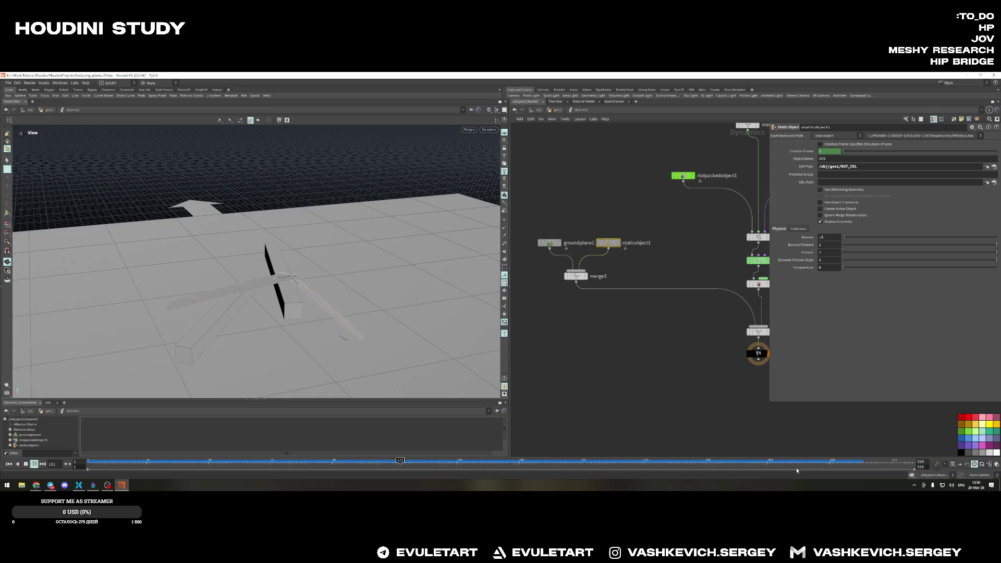
{"action": "left_click_drag", "start_coordinate": [311, 241], "coordinate": [388, 227]}
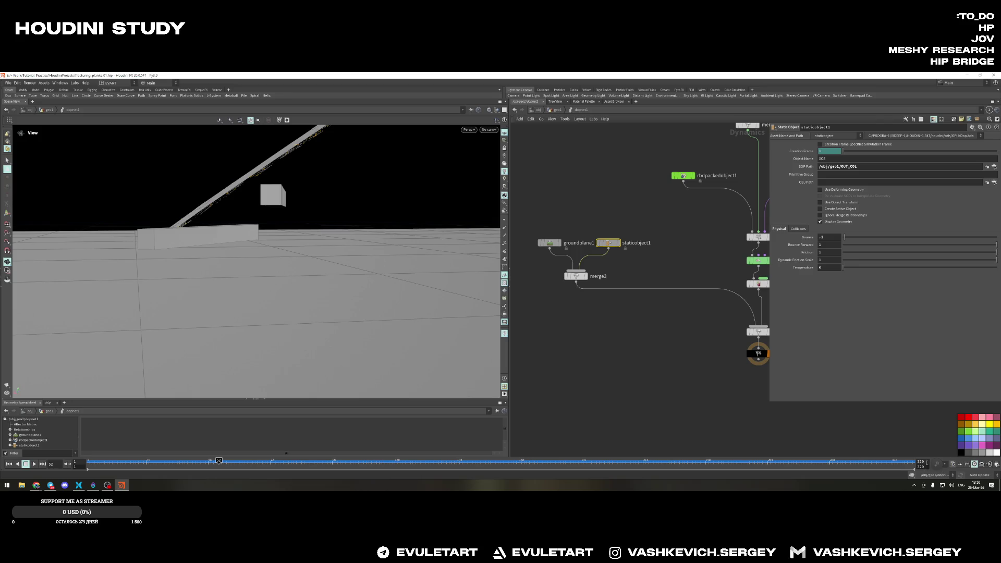
{"action": "type", "text": "260"}
{"action": "key", "text": "Return"}
Rewind and replay the simulation, orbiting to review how the plank pieces settle on the boxes
{"action": "left_click_drag", "start_coordinate": [250, 302], "coordinate": [174, 248], "text": "alt"}
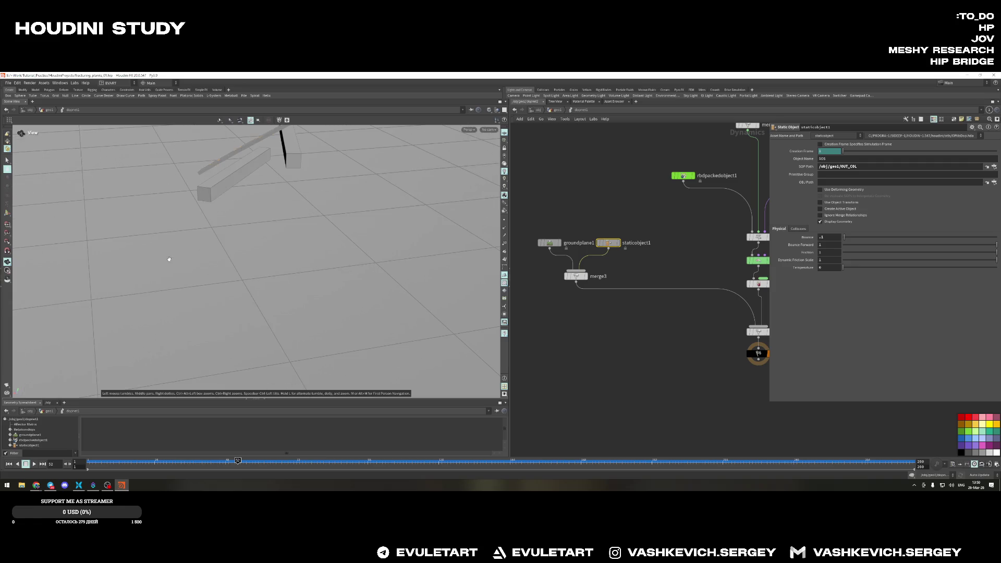
{"action": "key", "text": "ctrl+Up"}
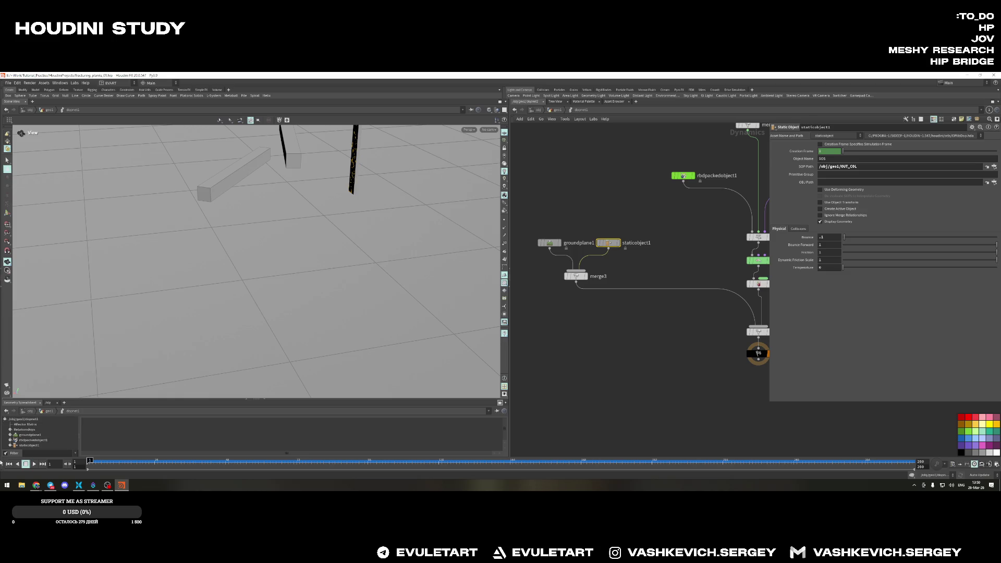
{"action": "left_click", "coordinate": [33, 464]}
{"action": "left_click_drag", "start_coordinate": [329, 234], "coordinate": [333, 302], "text": "alt"}
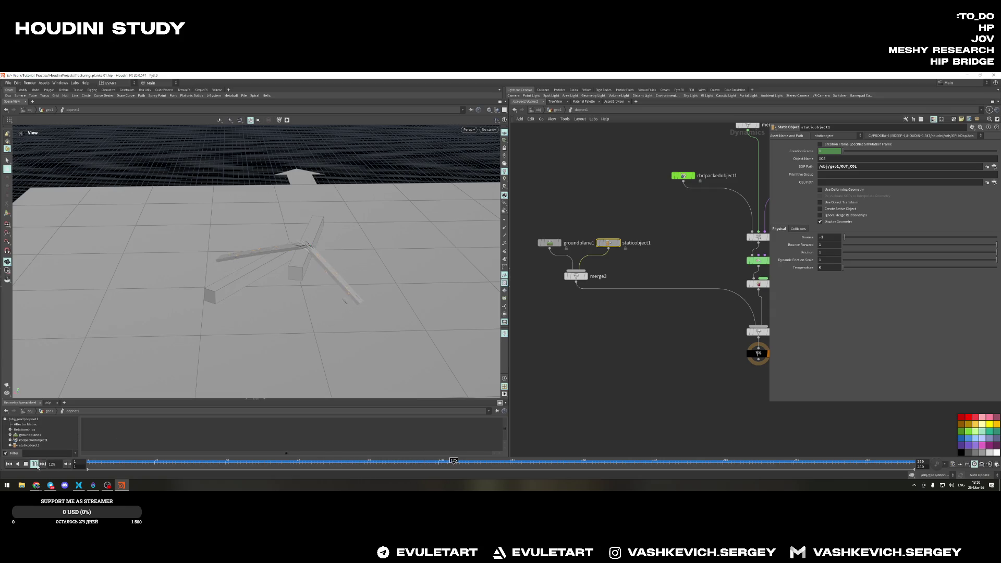
{"action": "mouse_move", "coordinate": [313, 274]}
{"action": "left_mouse_down", "text": "alt"}
{"action": "mouse_move", "coordinate": [255, 308]}
{"action": "mouse_move", "coordinate": [267, 297]}
{"action": "mouse_move", "coordinate": [363, 289]}
{"action": "mouse_move", "coordinate": [276, 267]}
{"action": "mouse_move", "coordinate": [403, 245]}
{"action": "left_mouse_up", "text": "alt"}
{"action": "scroll", "coordinate": [279, 285], "scroll_direction": "up", "scroll_amount": 5}
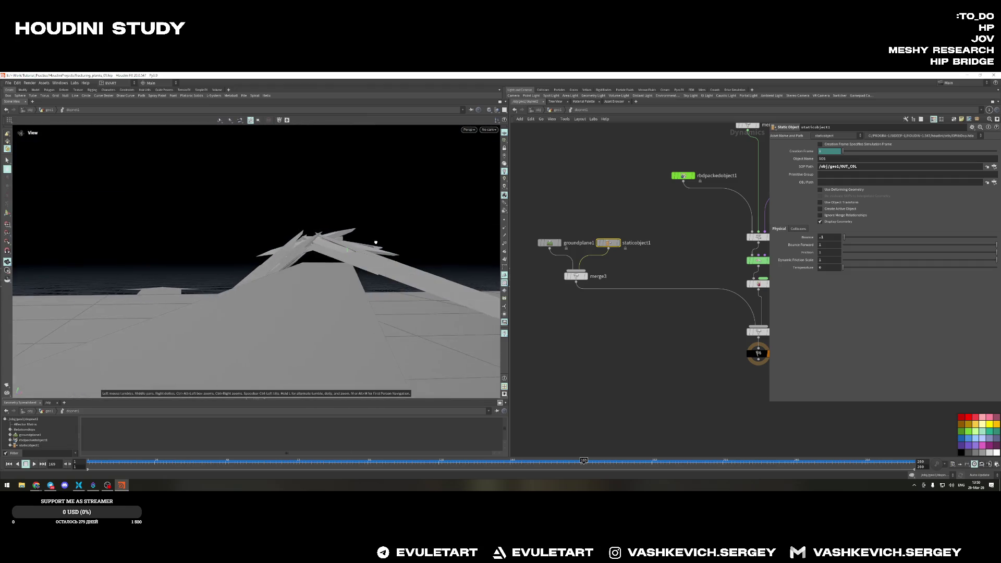
{"action": "mouse_move", "coordinate": [404, 246]}
{"action": "left_mouse_down"}
{"action": "mouse_move", "coordinate": [436, 272]}
{"action": "mouse_move", "coordinate": [448, 317]}
{"action": "left_mouse_up"}
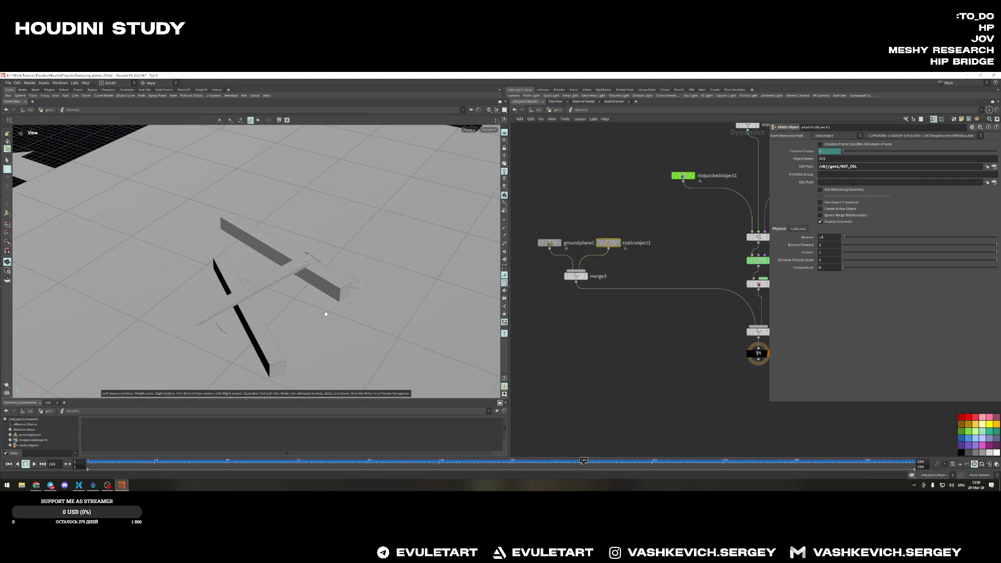
{"action": "left_click_drag", "start_coordinate": [310, 283], "coordinate": [363, 311]}
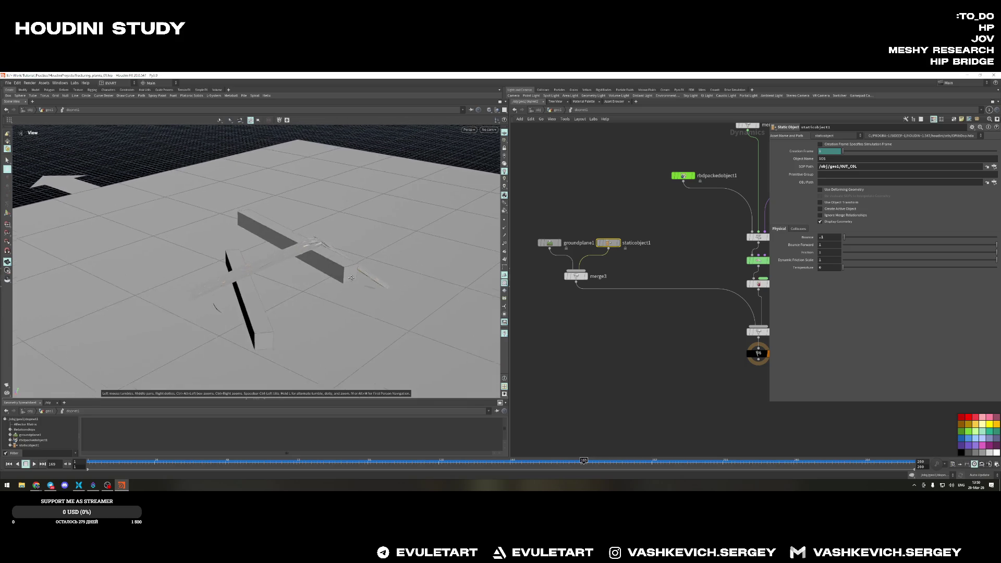